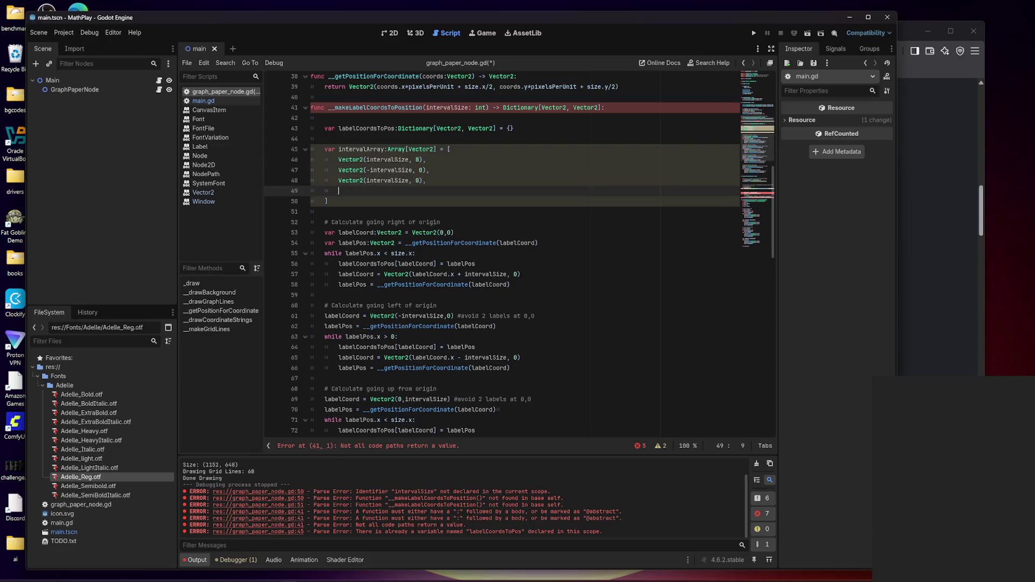
- Change the third array entry to Vector2(0, intervalSize)
text(Vector23)
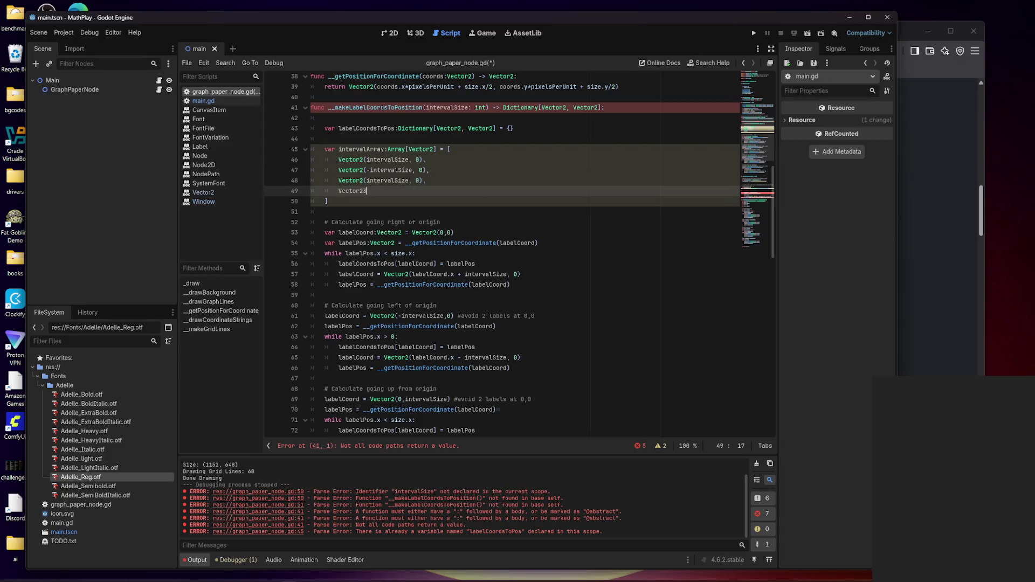
key(Up)
key(ctrl+shift+Right)
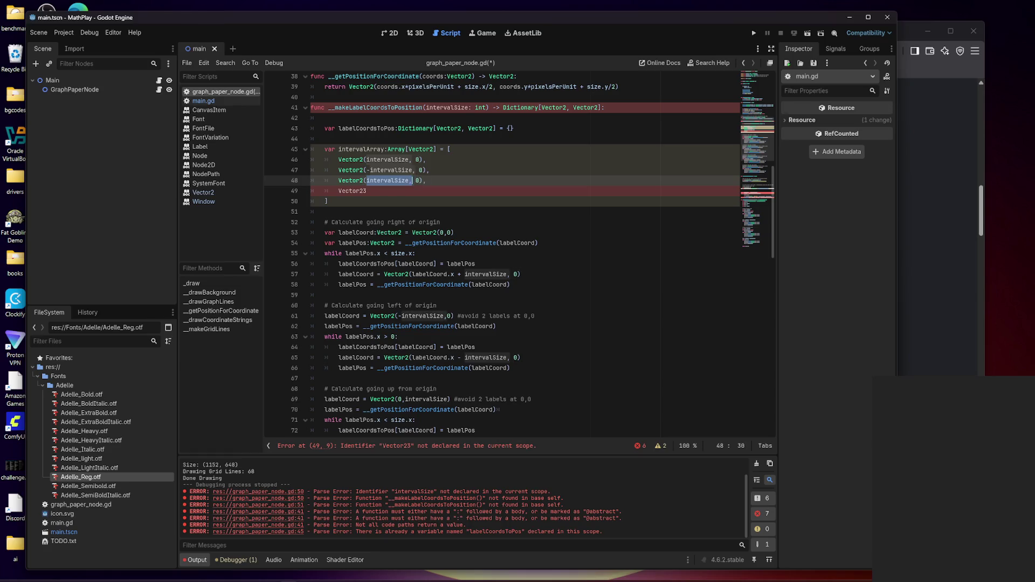
key(BackSpace)
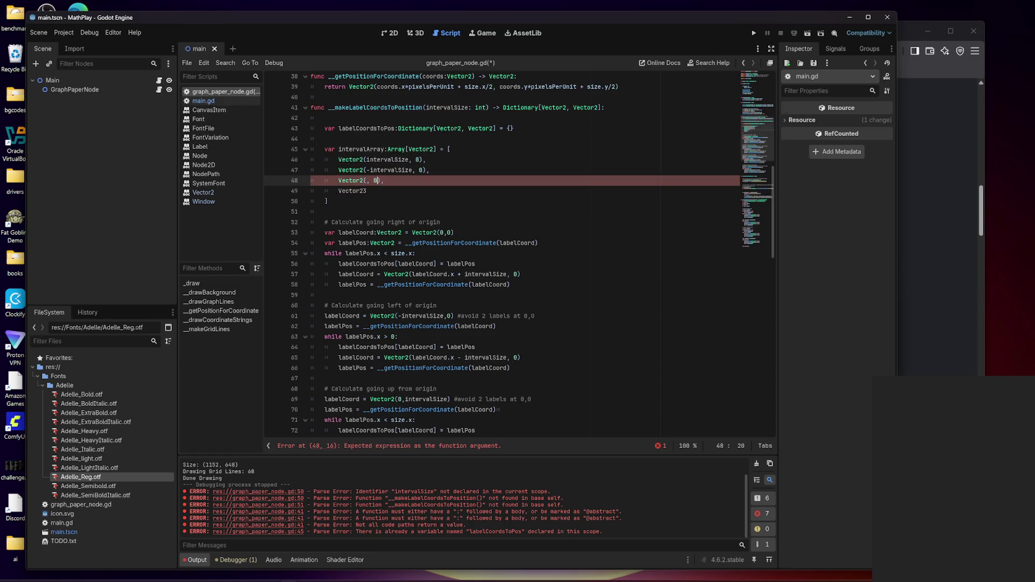
key(BackSpace)
key(BackSpace)
key(BackSpace)
text(intervalSize)
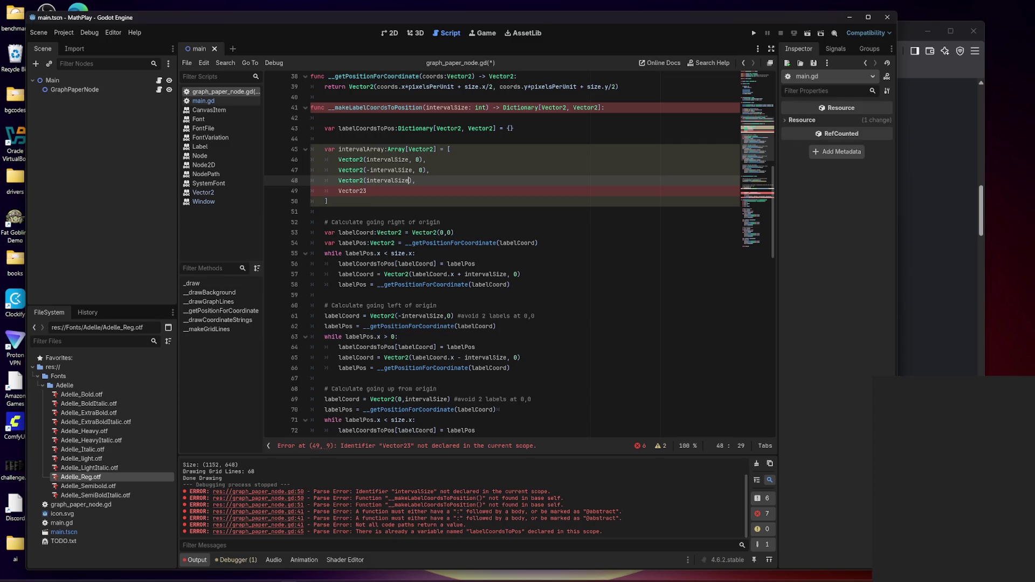
key(Left)
key(Left)
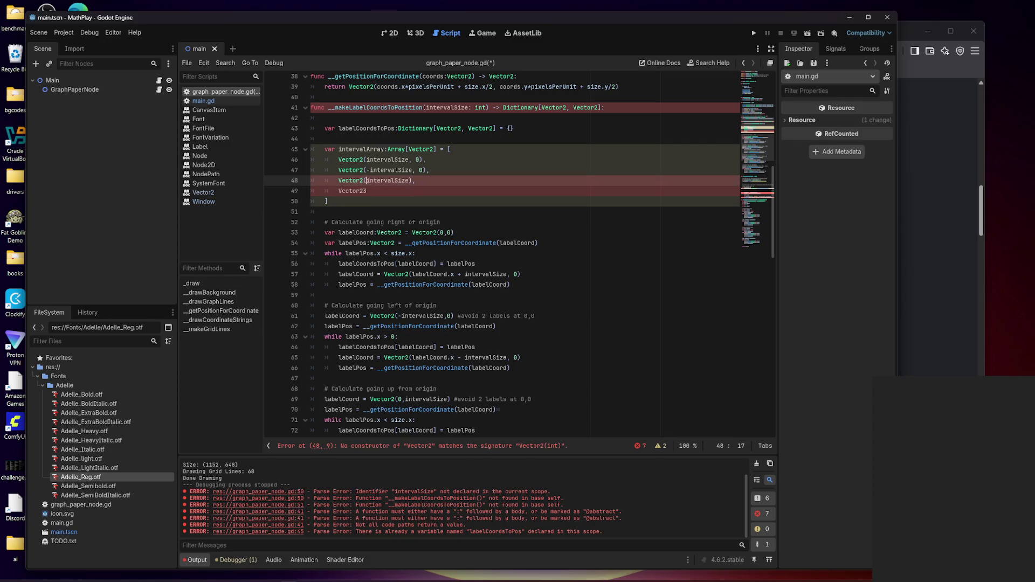
text(0,)
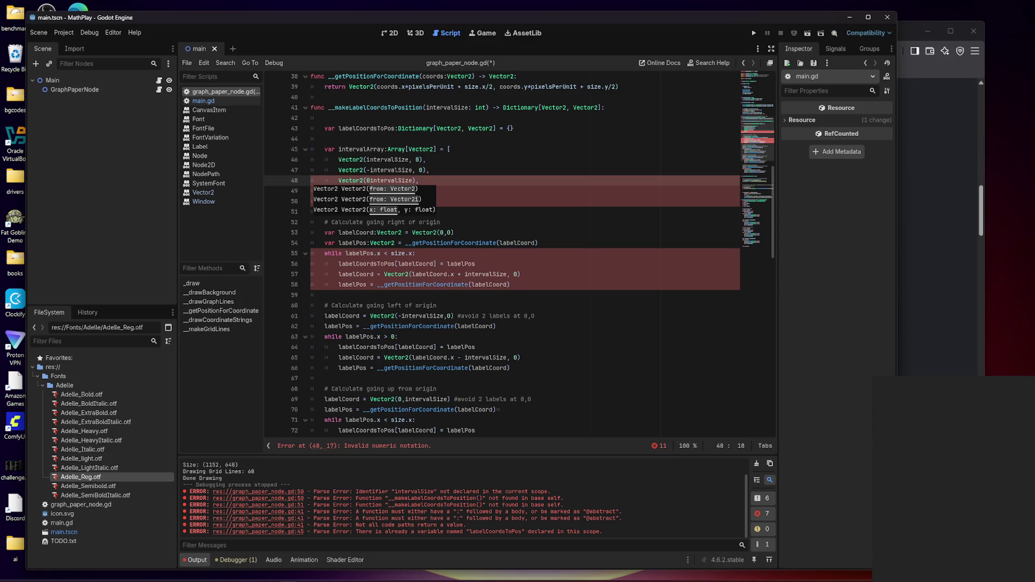
- Rename the array to intervalVectors, make the fourth entry Vector2(0, -intervalSize), and save
click(366, 191)
text(Vector2)
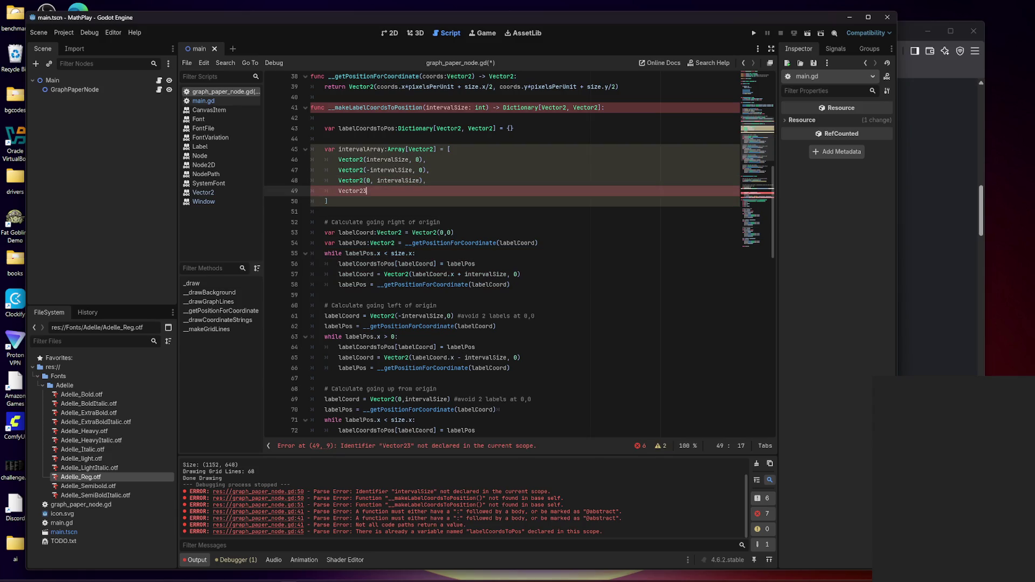
key(Up)
key(Up)
key(Up)
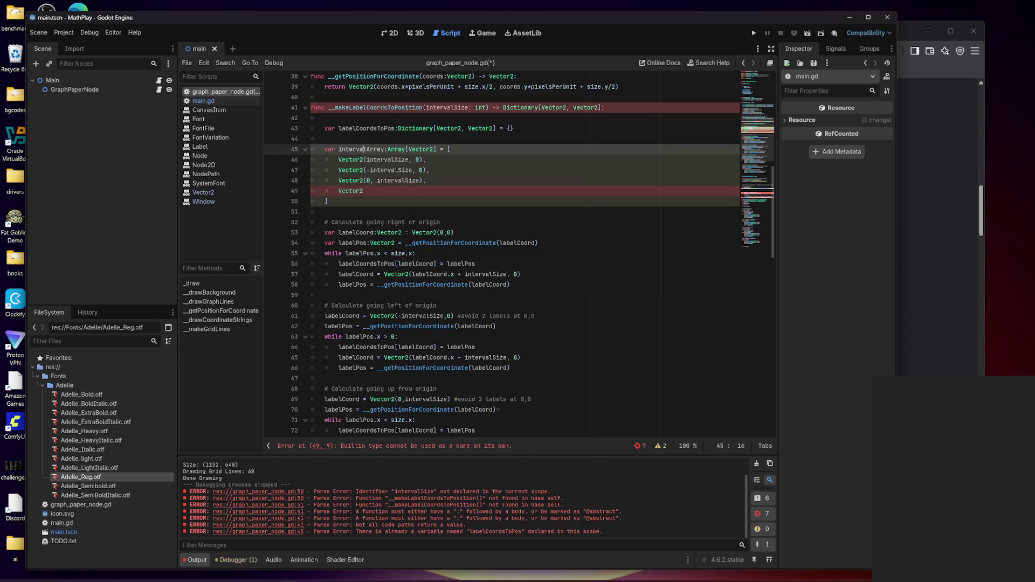
key(BackSpace)
key(BackSpace)
text(Vectors)
key(Delete)
key(Delete)
key(Delete)
key(Down)
key(Down)
key(Down)
text((0,)
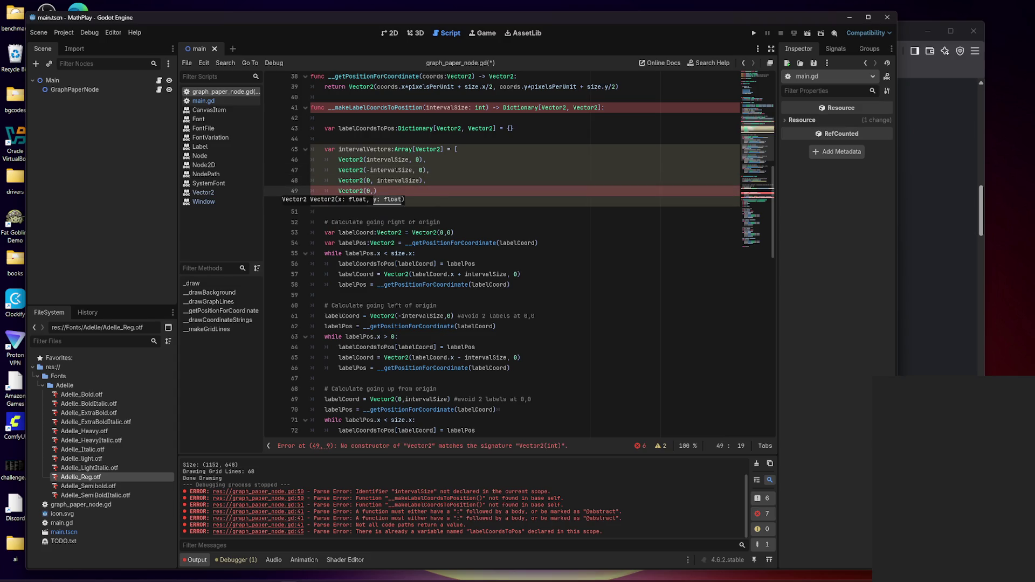
text(0, -inter)
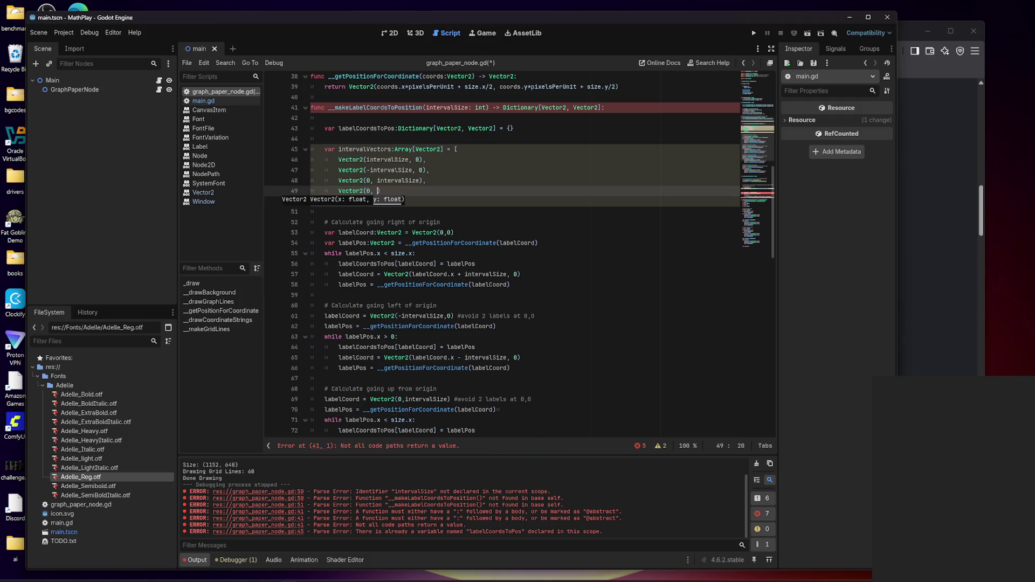
text(valSize))
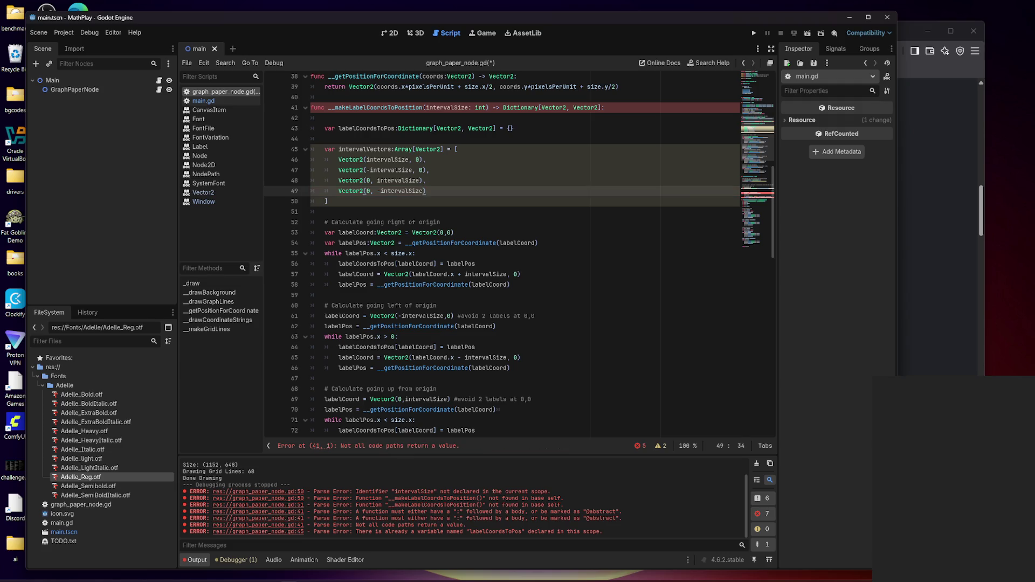
key(ctrl+s)
click(326, 201)
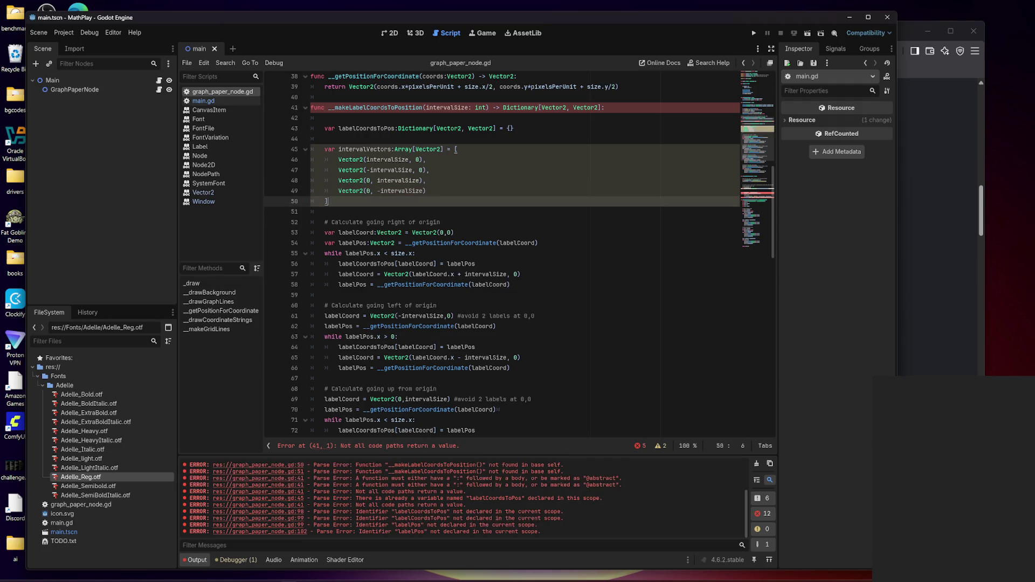
- Add blank lines after the array and select the rightward-label loop lines
key(Return)
key(Return)
key(Return)
key(Up)
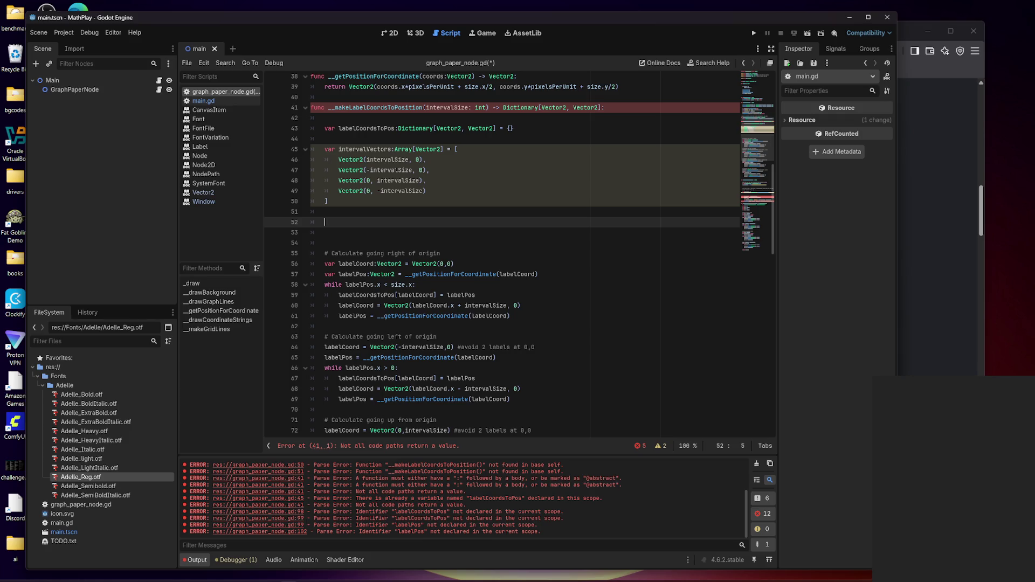
key(Down)
key(Down)
key(Down)
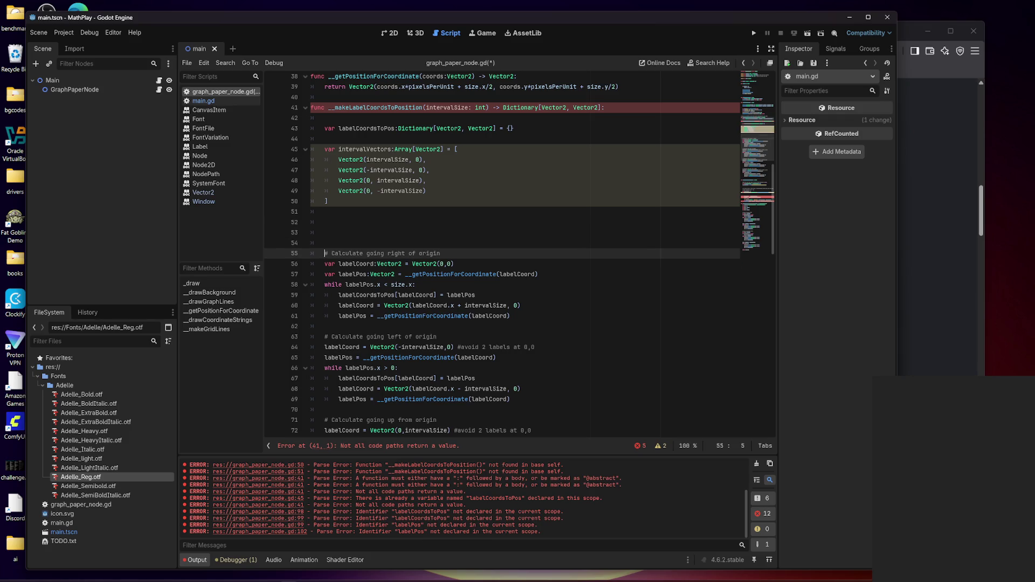
key(shift+Down)
key(shift+Down)
key(shift+Down)
key(shift+End)
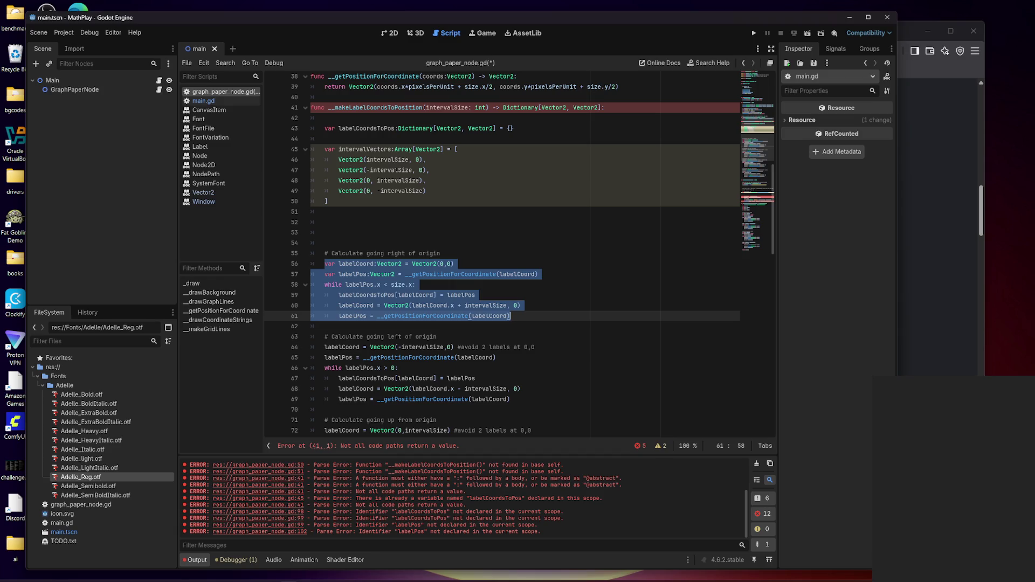
- Comment out the intervalVectors array block on lines 45–50 with Ctrl+K
key(Up)
key(Up)
key(Up)
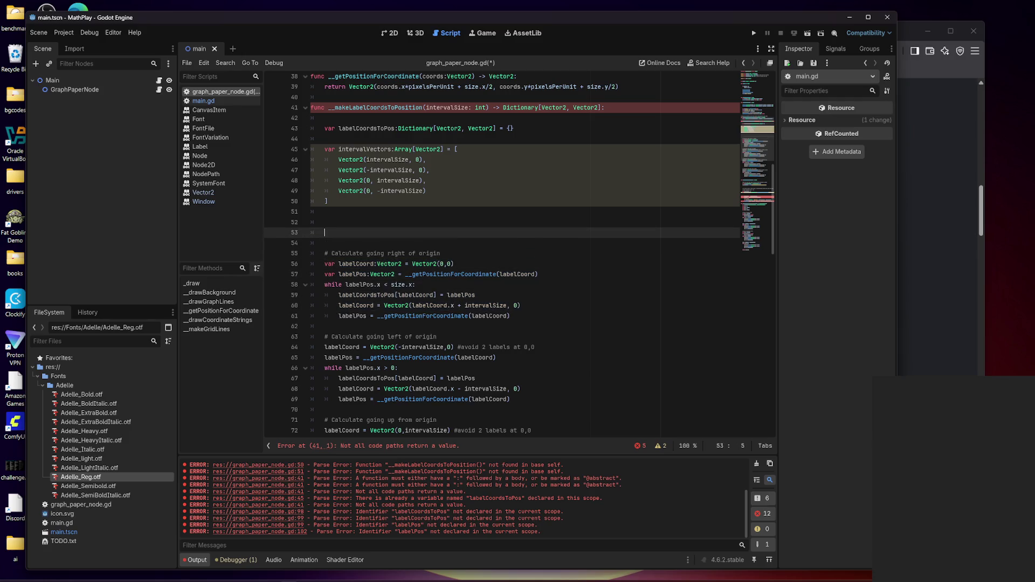
key(shift+Up)
key(shift+Up)
key(shift+Up)
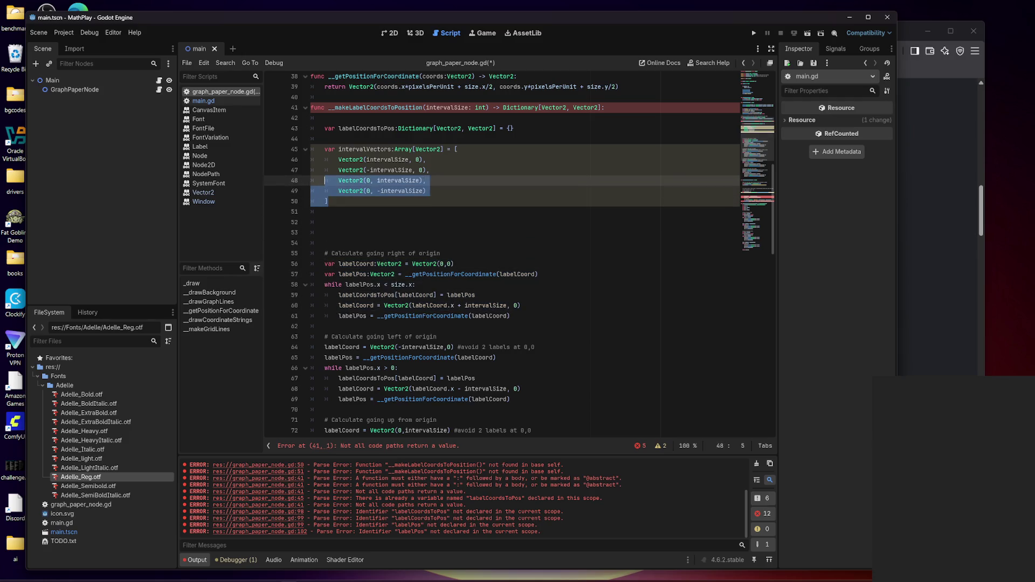
key(shift+Left)
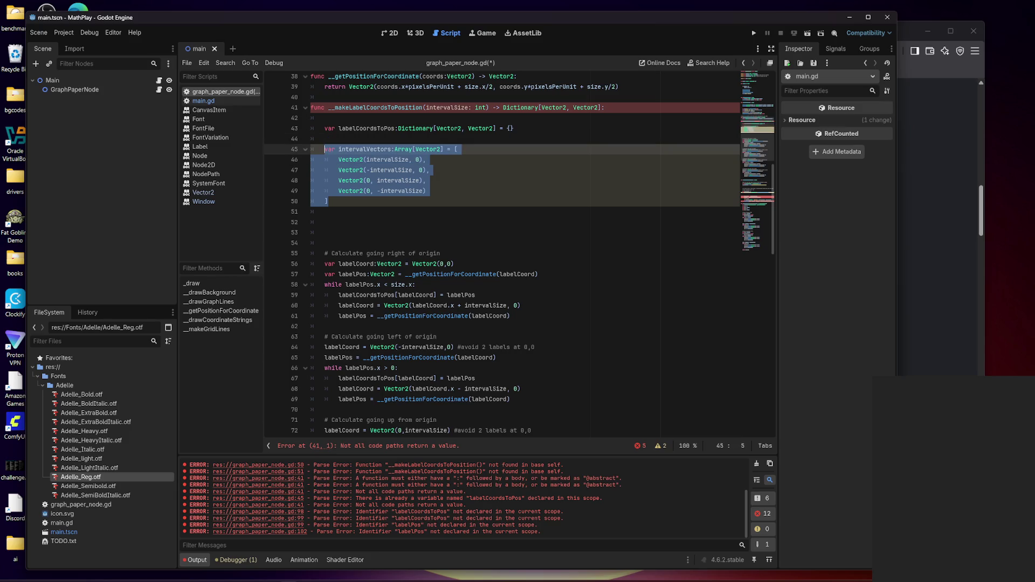
key(Delete)
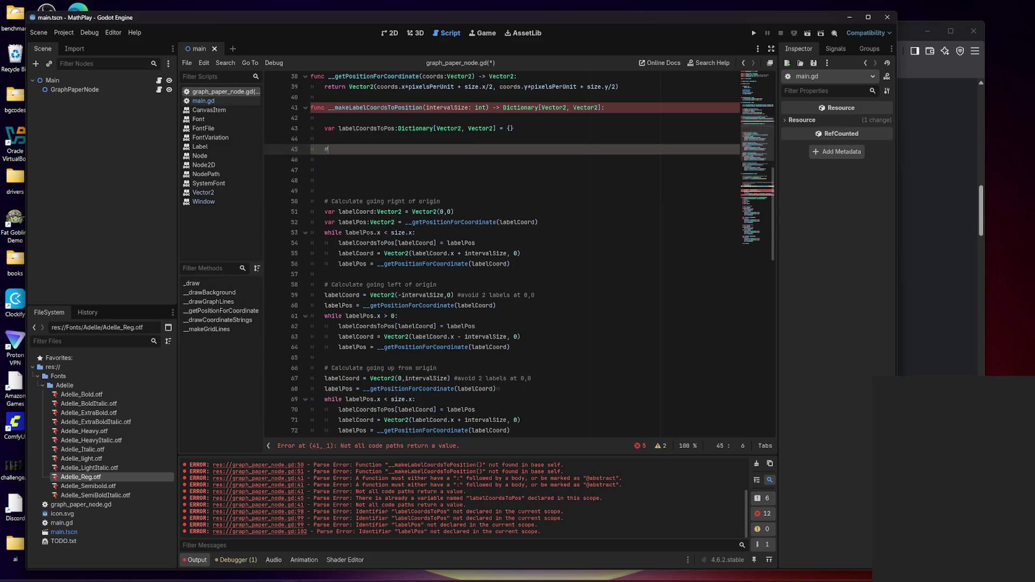
text(#)
key(ctrl+z)
key(ctrl+z)
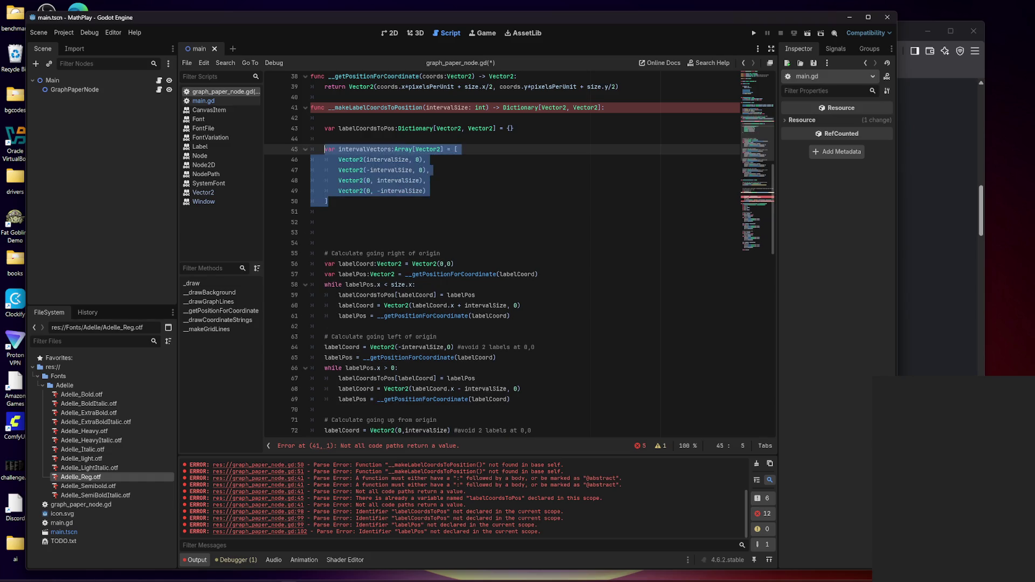
key(ctrl+k)
click(325, 160)
key(Up)
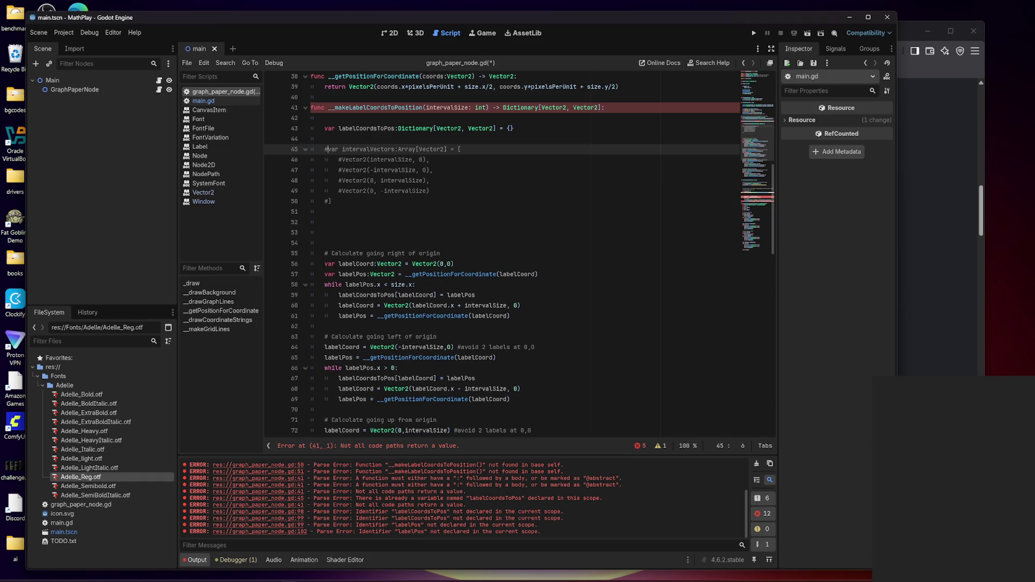
key(Down)
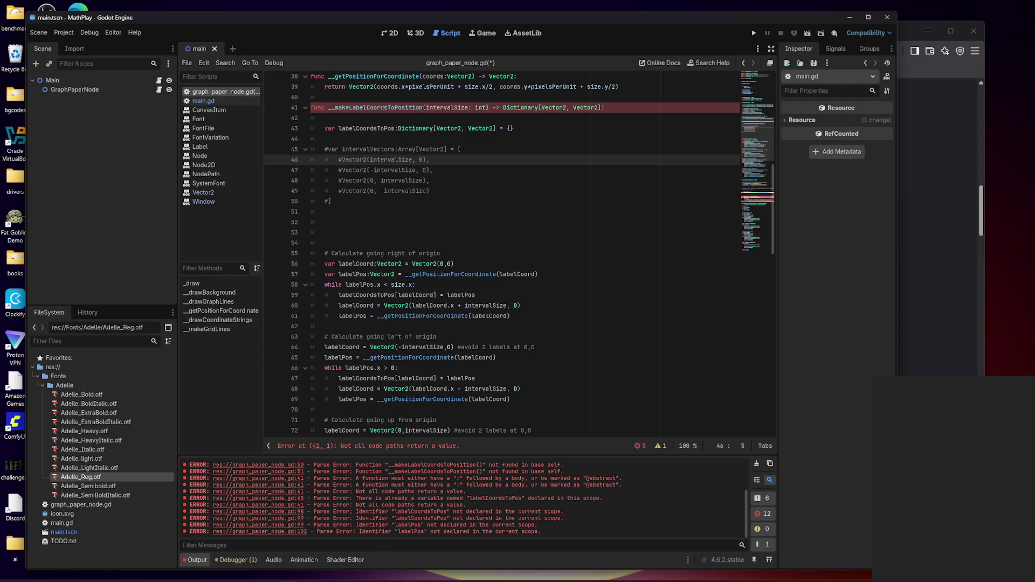
- Uncomment the intervalVectors declaration and closing bracket, changing its type from Array to Dictionary
scroll(501, 254, down, 1)
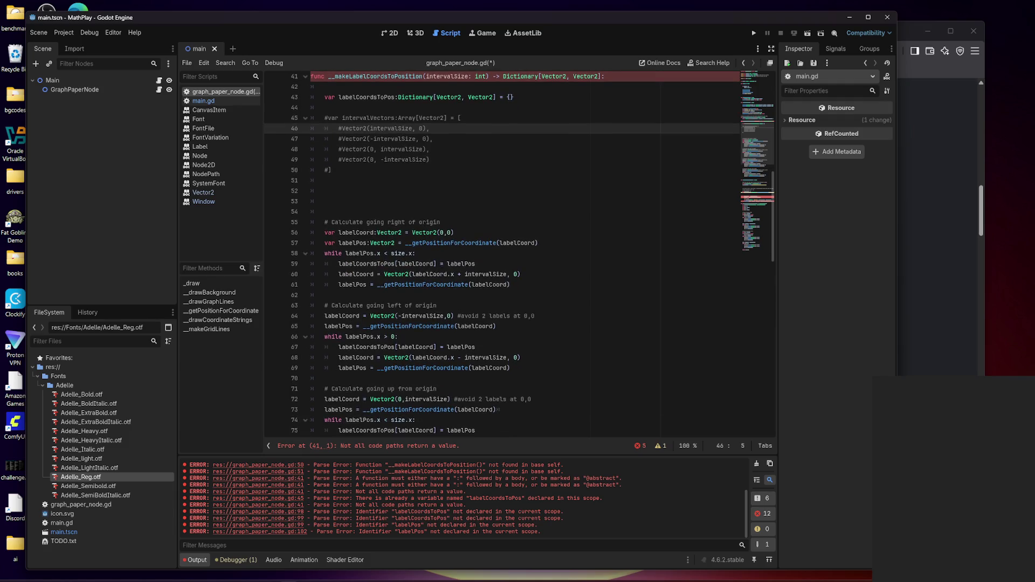
scroll(501, 254, down, 2)
scroll(502, 253, down, 2)
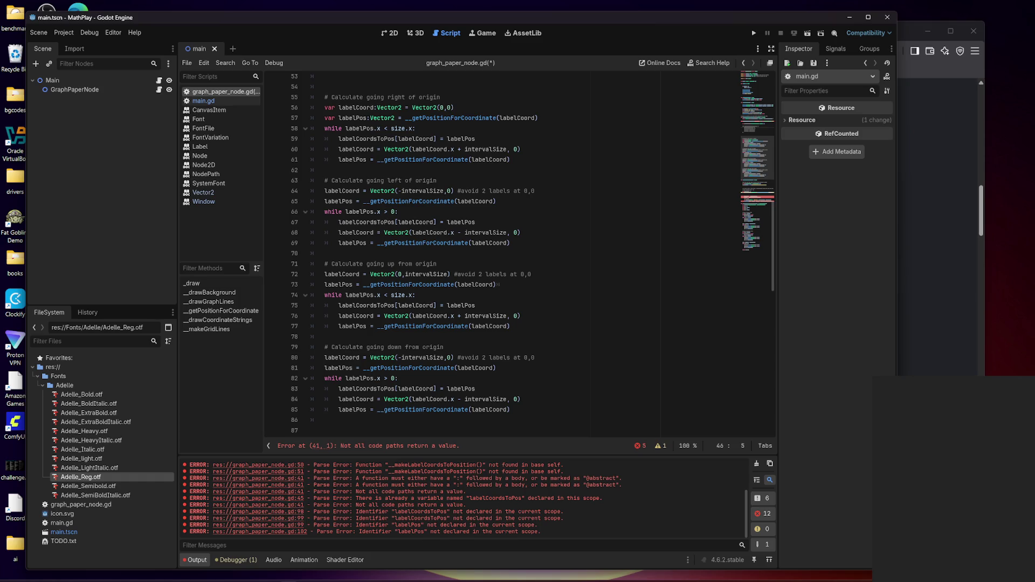
scroll(501, 253, up, 4)
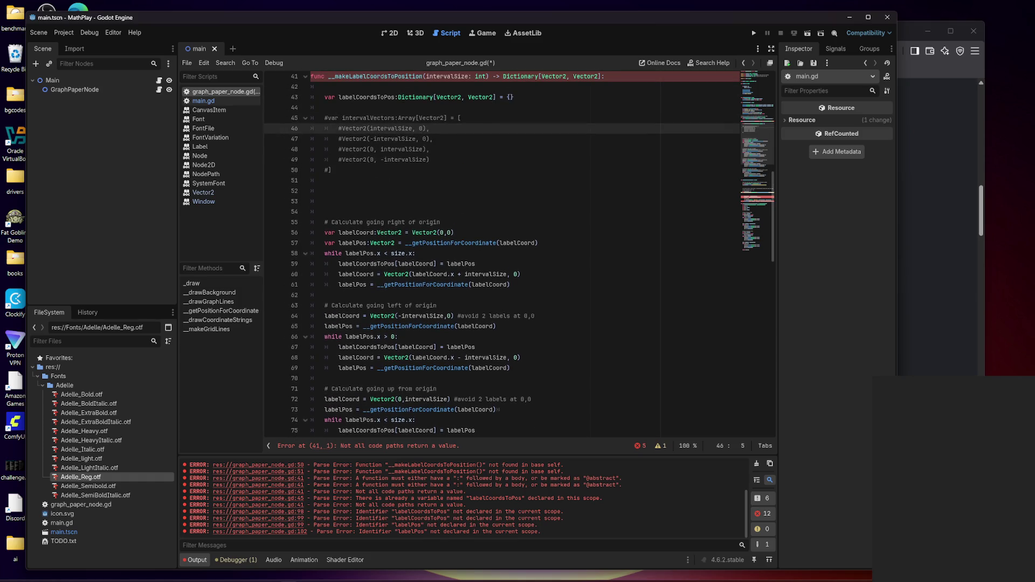
click(330, 171)
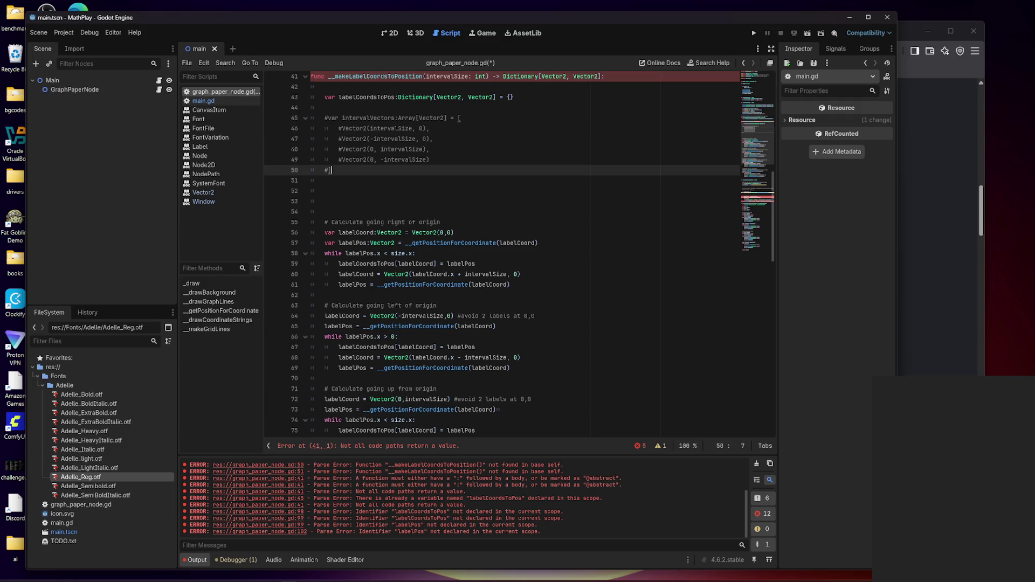
key(Left)
key(BackSpace)
key(Up)
key(Up)
key(Up)
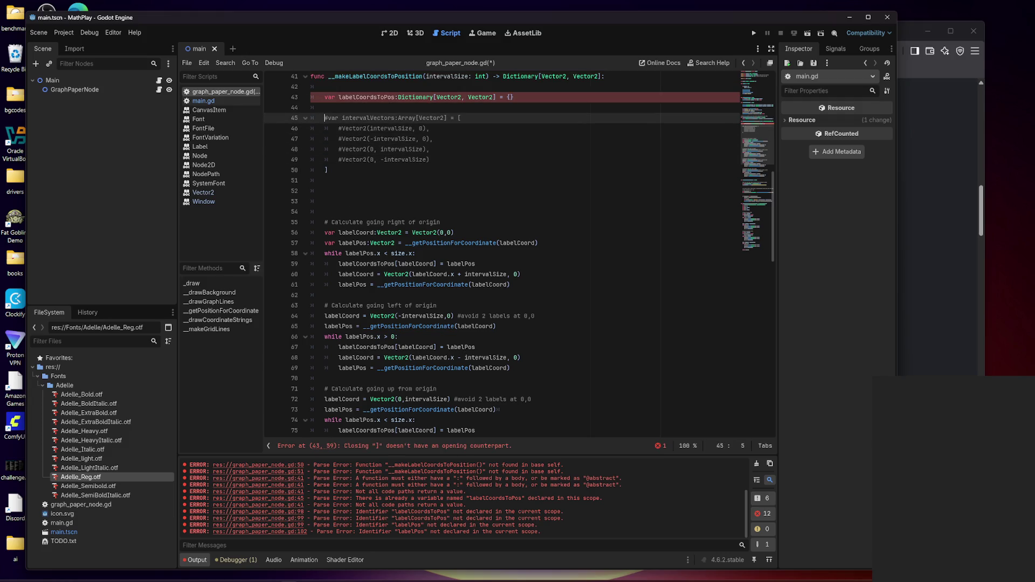
key(Delete)
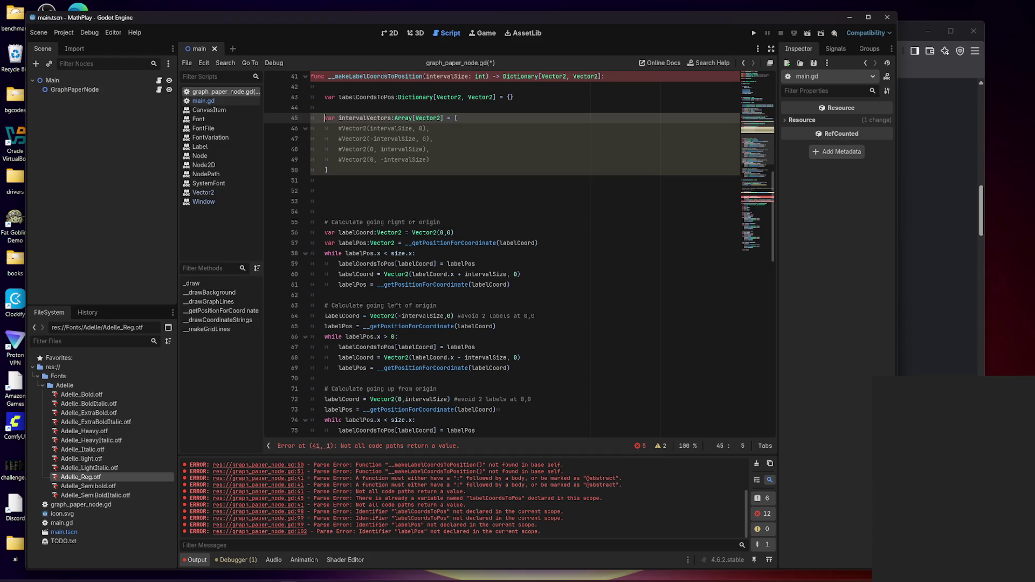
double_click(403, 118)
text(Dictionary)
key(Right)
key(Right)
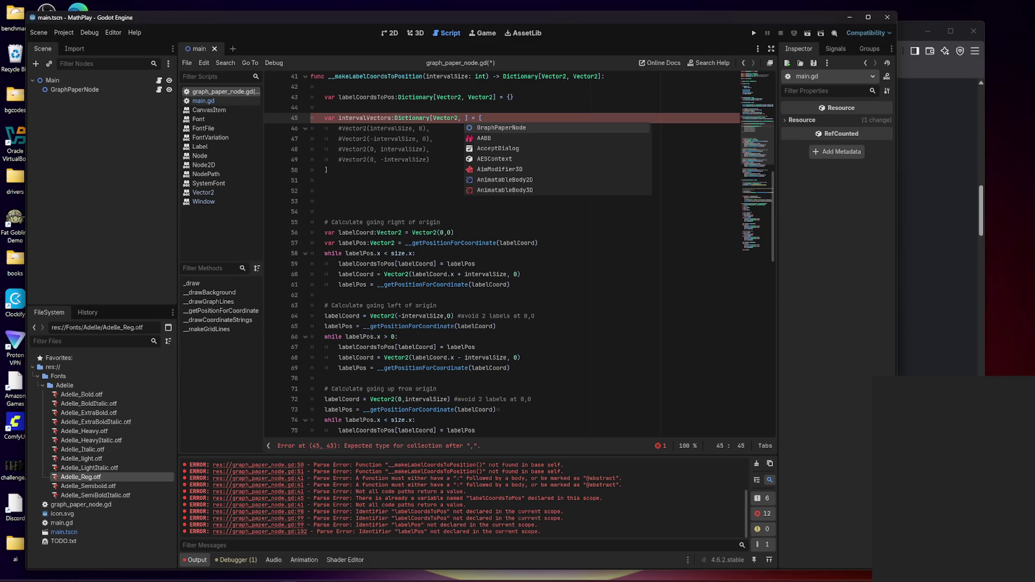
key(BackSpace)
key(BackSpace)
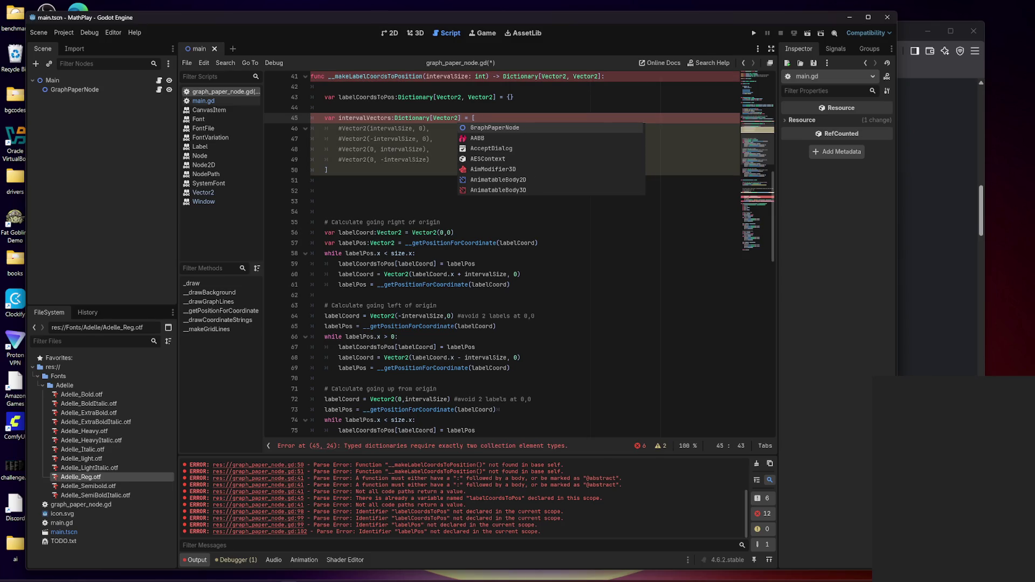
- Uncomment the four Vector2 entry lines with Ctrl+K
click(324, 118)
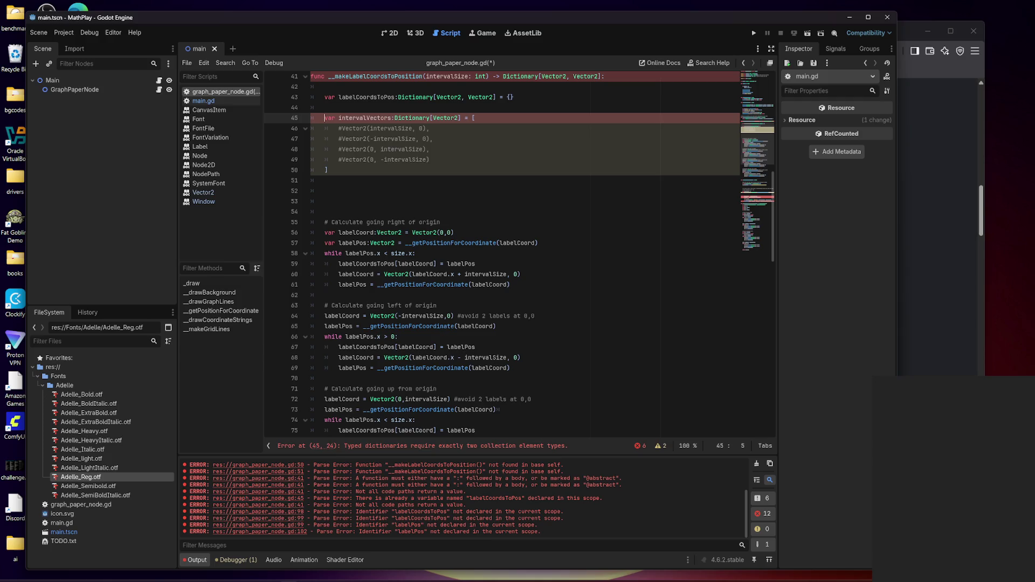
key(Down)
key(Down)
key(Up)
key(Up)
key(Down)
key(Down)
key(Up)
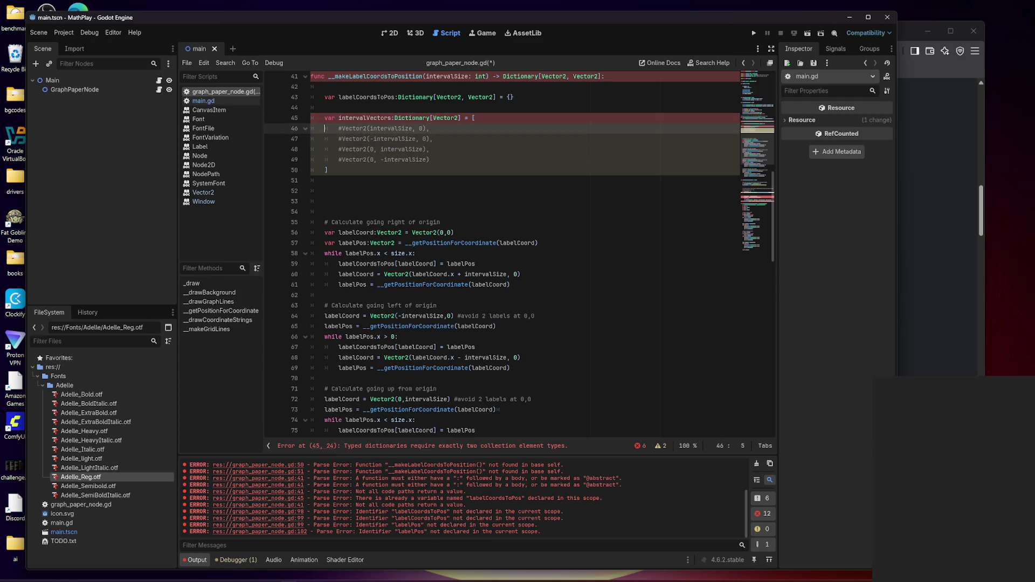
key(shift+Down)
key(shift+Down)
key(shift+Down)
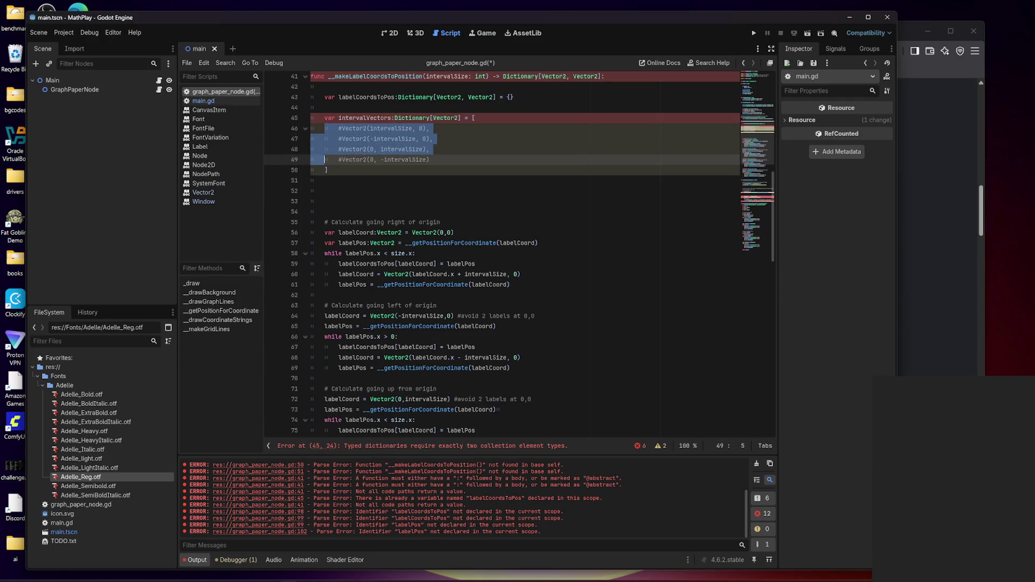
key(shift+End)
key(ctrl+k)
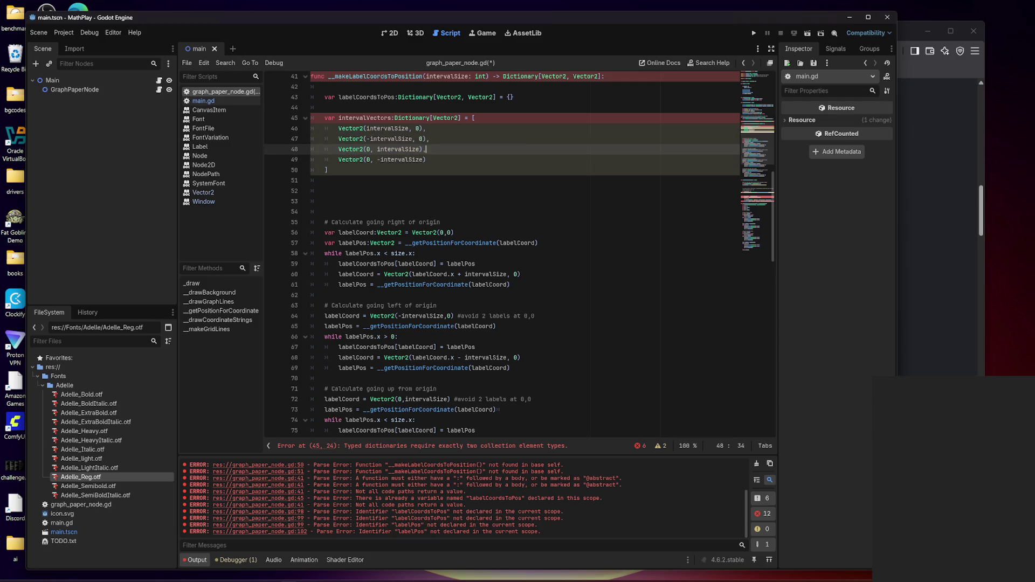
key(Up)
key(Up)
key(Up)
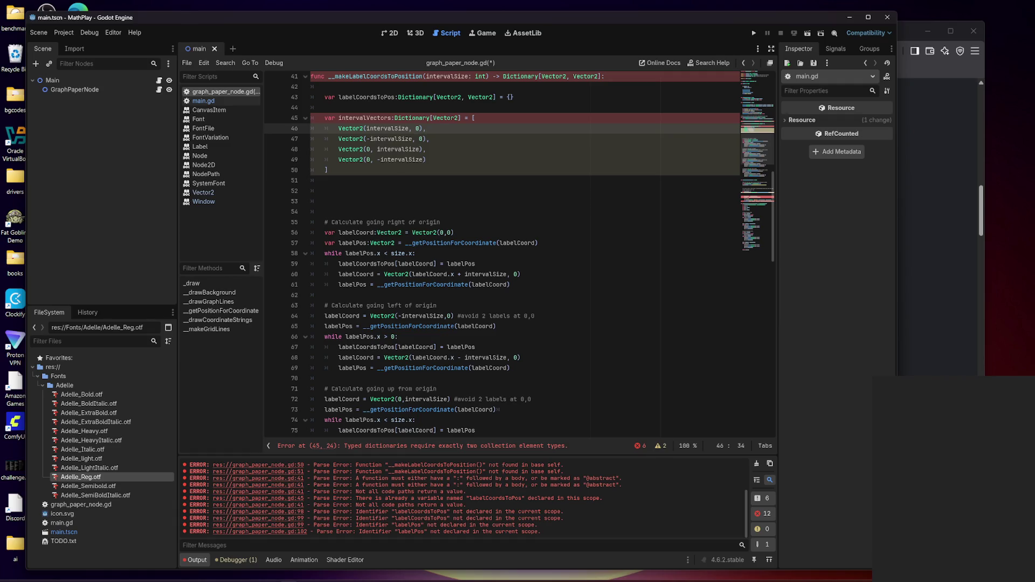
click(325, 180)
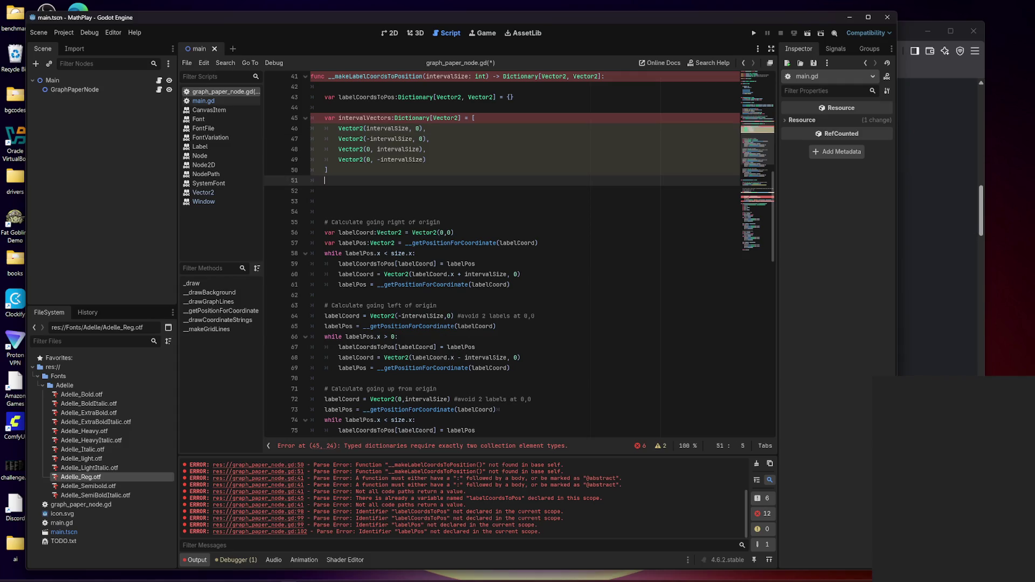
click(325, 170)
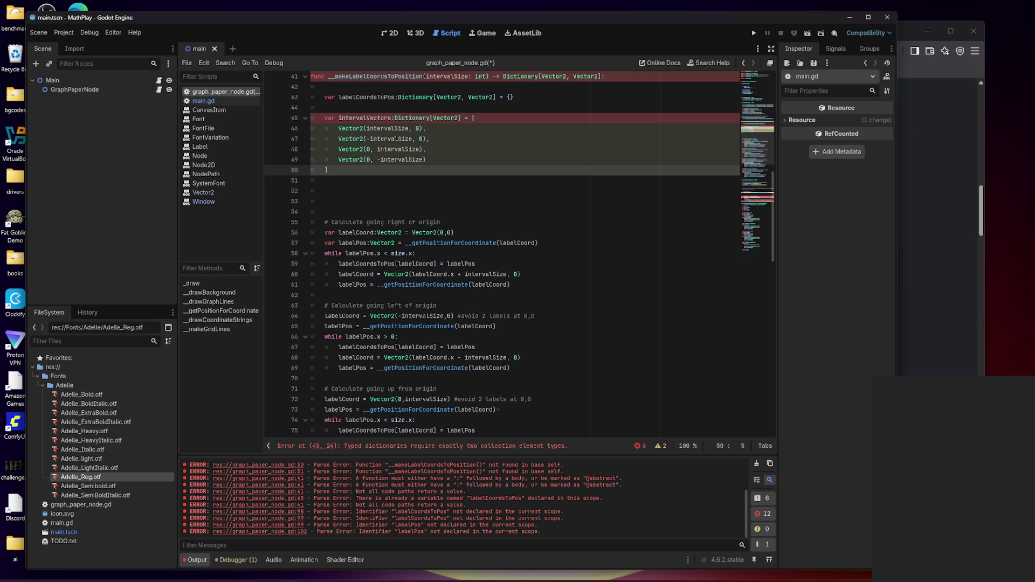
- Comment out the whole intervalVectors array declaration on lines 45–50
key(Right)
drag(327, 170, 325, 118)
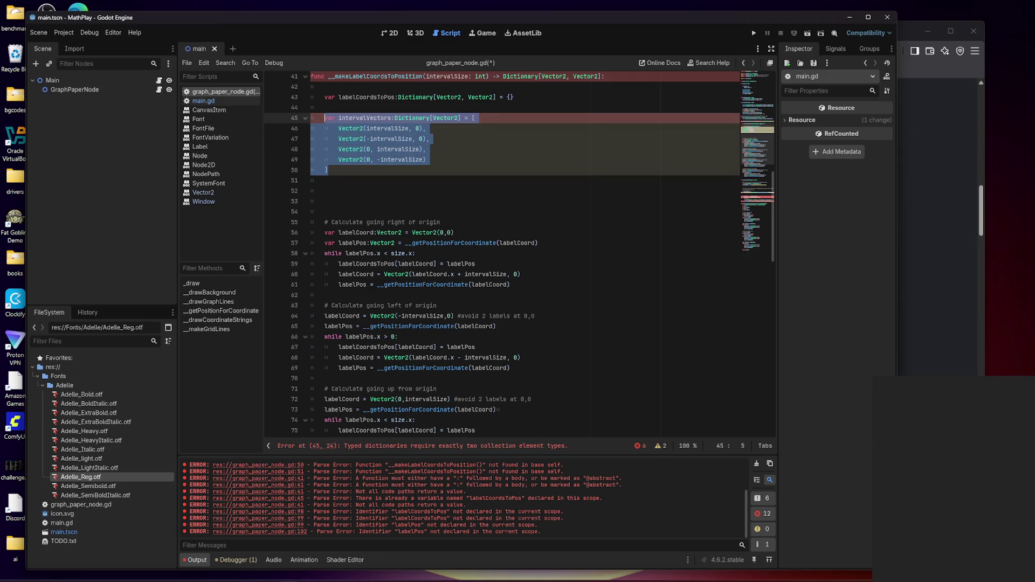
key(ctrl+k)
key(Up)
key(Up)
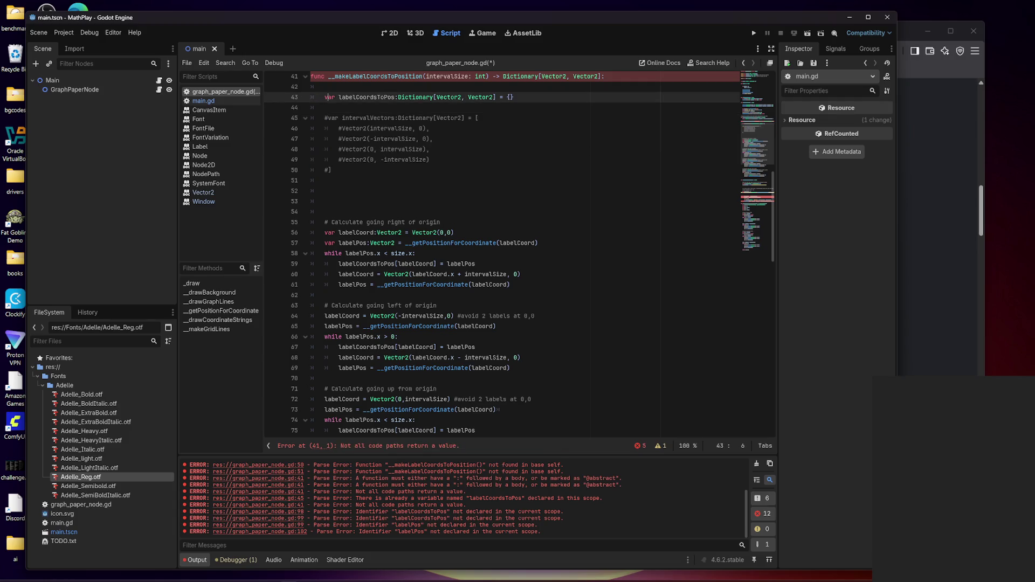
key(Down)
- Delete the blank line above labelCoordsToPos and the extra blank lines after the array
key(Up)
key(Up)
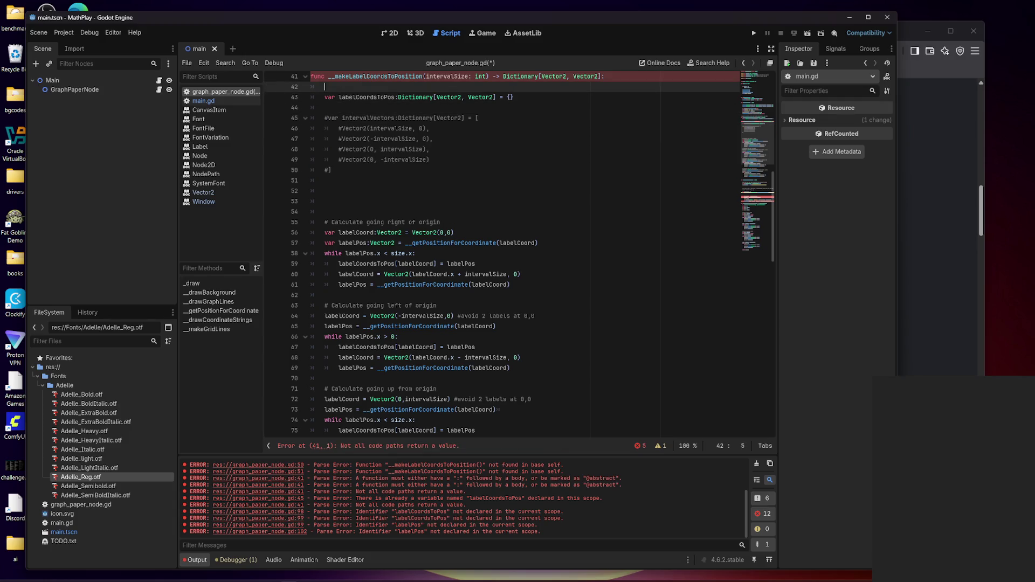
key(BackSpace)
key(BackSpace)
key(Down)
key(Down)
key(Down)
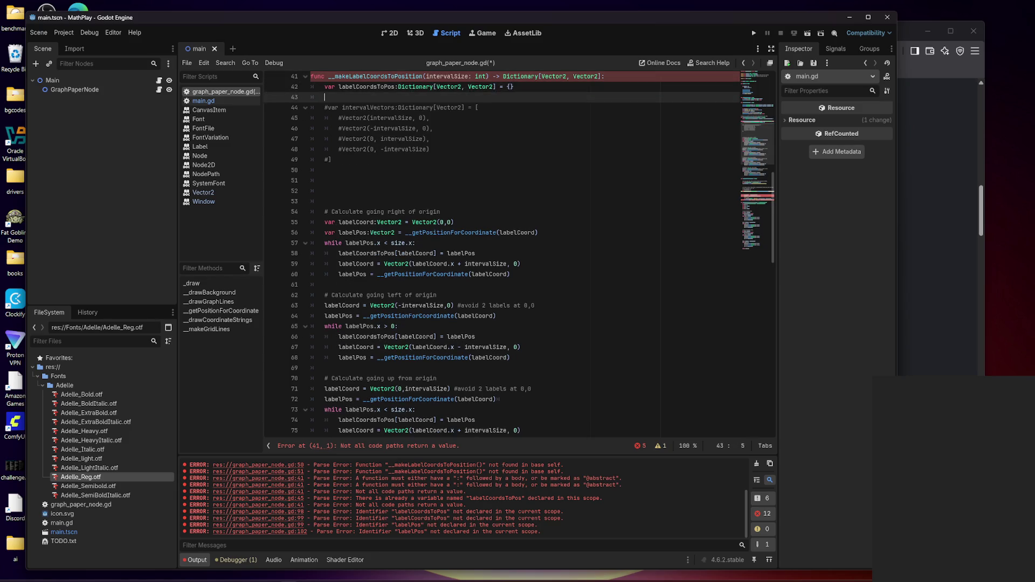
key(ctrl+shift+k)
key(ctrl+shift+k)
key(ctrl+shift+k)
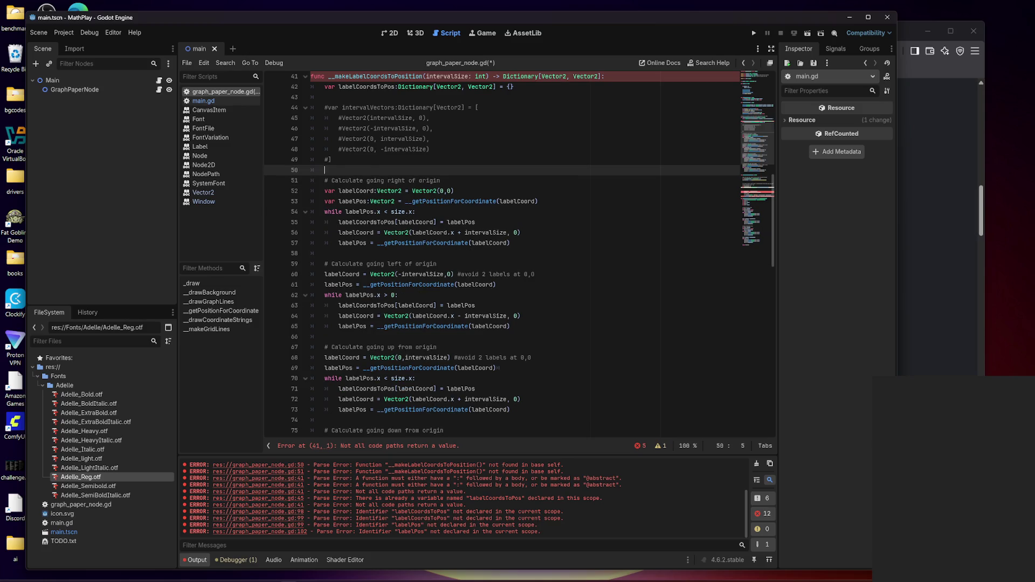
- Change size.x and labelPos.x to .y in the loop conditions on lines 70 and 78, and save
scroll(519, 253, down, 4)
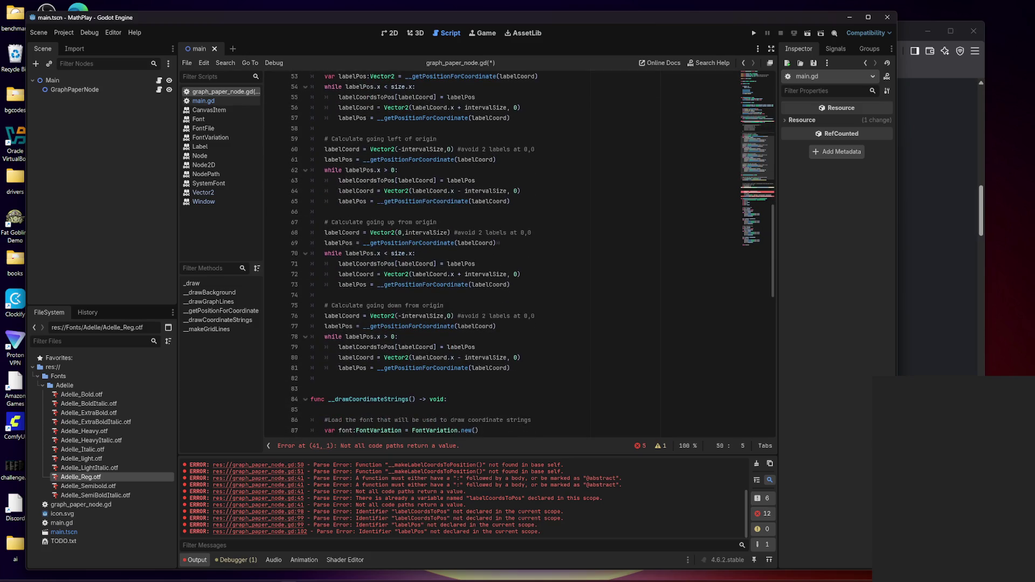
click(415, 253)
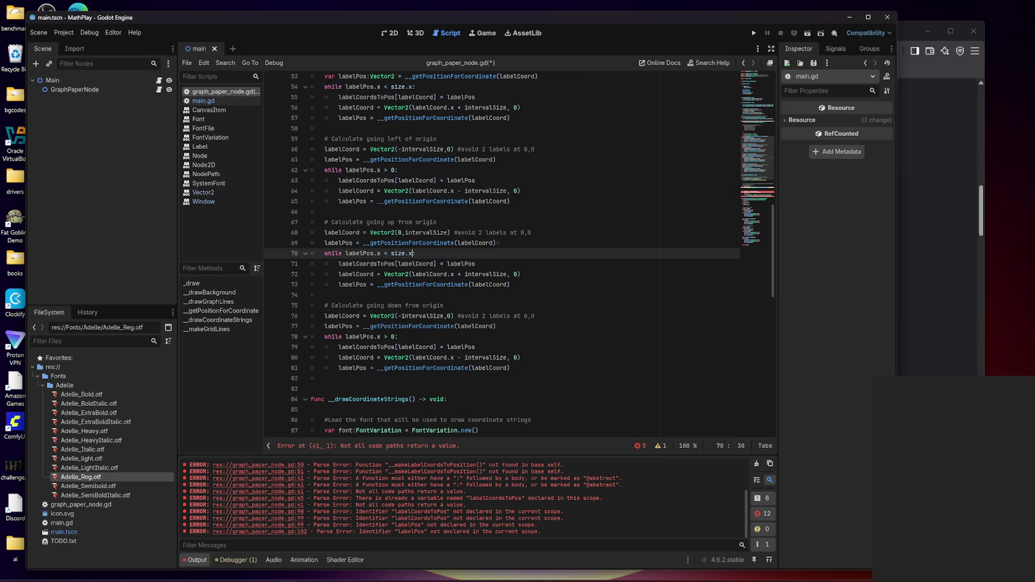
key(BackSpace)
text(y)
key(BackSpace)
text(y)
key(Down)
key(Down)
key(Down)
key(BackSpace)
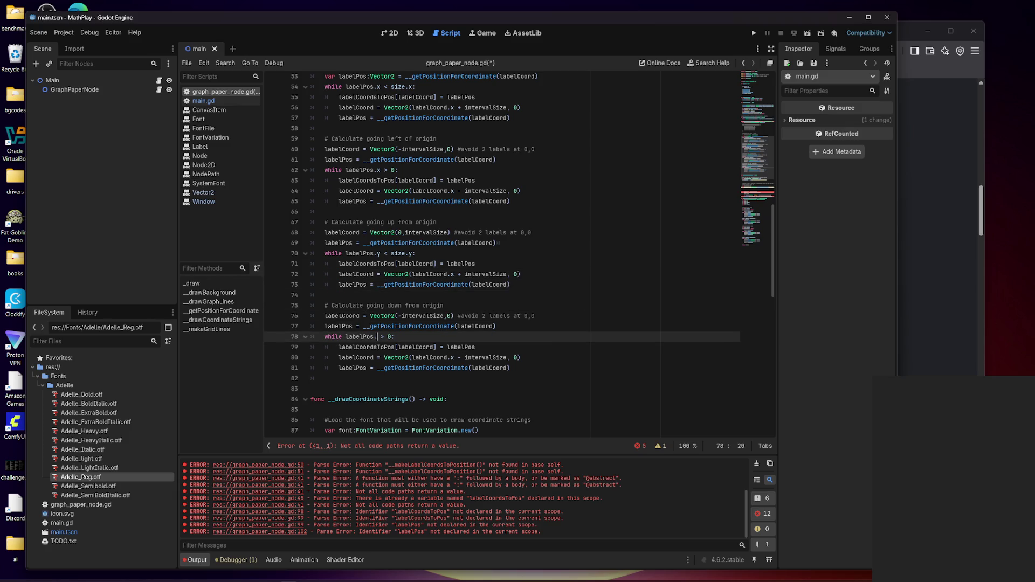
text(y)
key(Right)
key(ctrl+s)
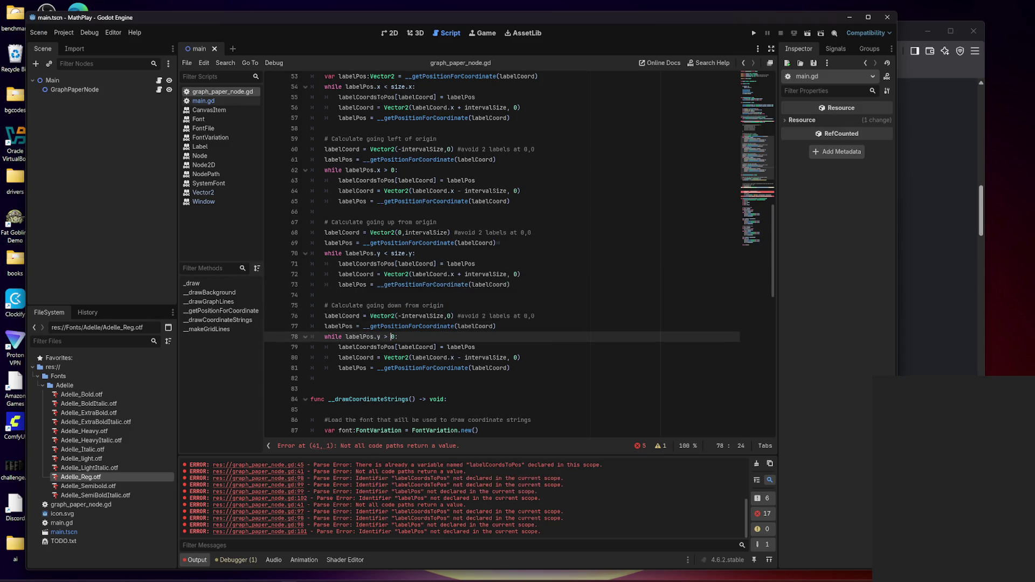
key(Up)
key(Up)
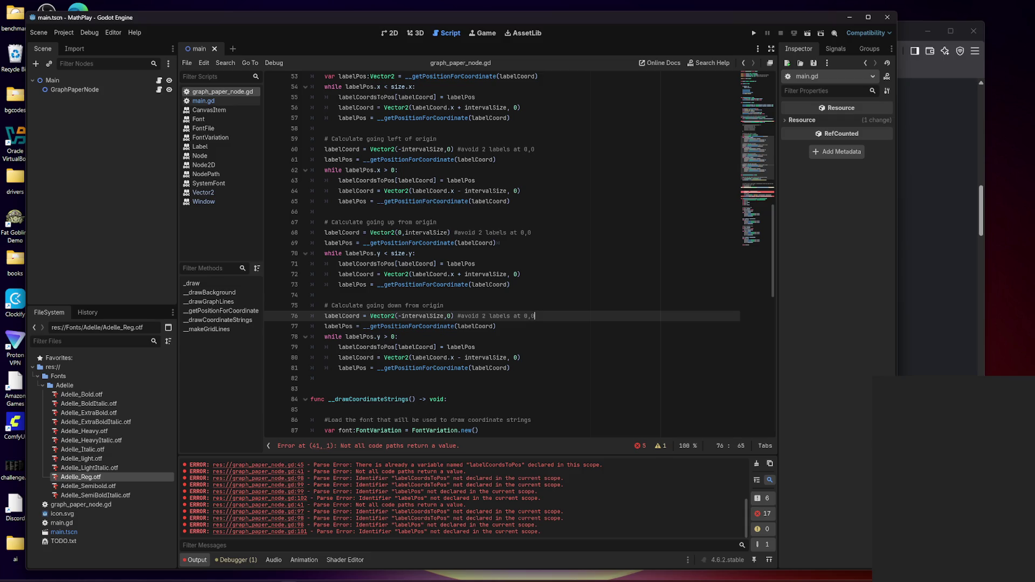
- Review the going-up and going-down loops' starting coordinates and steps
key(Up)
key(Down)
key(Down)
key(Down)
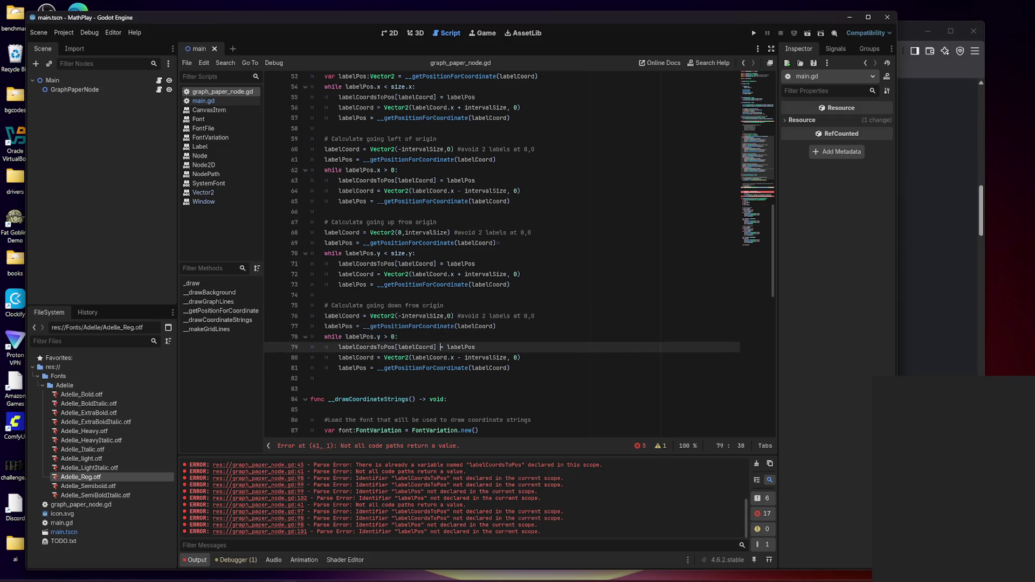
key(Up)
key(Up)
key(Up)
key(Down)
key(Down)
key(Down)
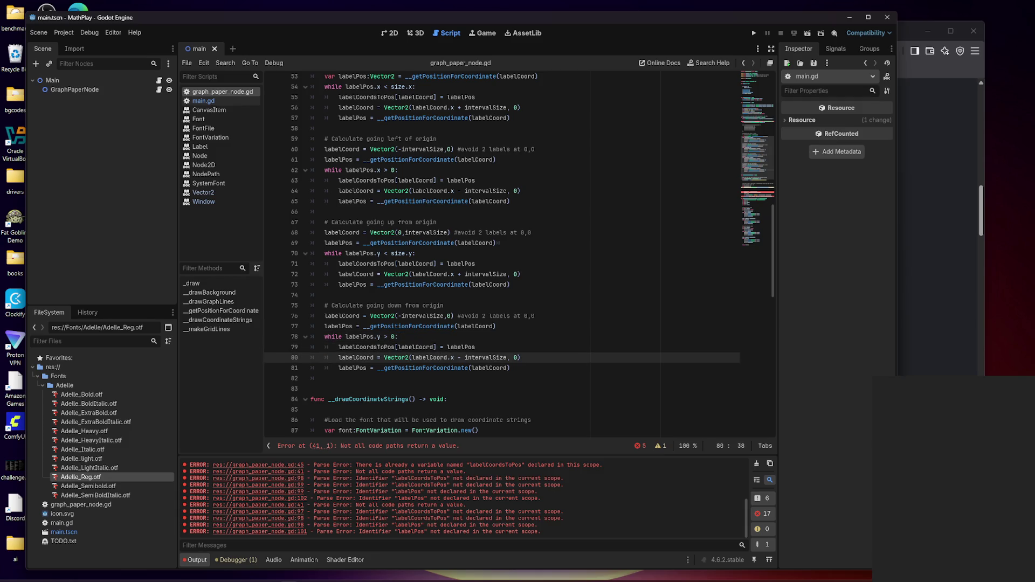
key(Down)
key(Down)
key(Up)
key(Up)
key(Up)
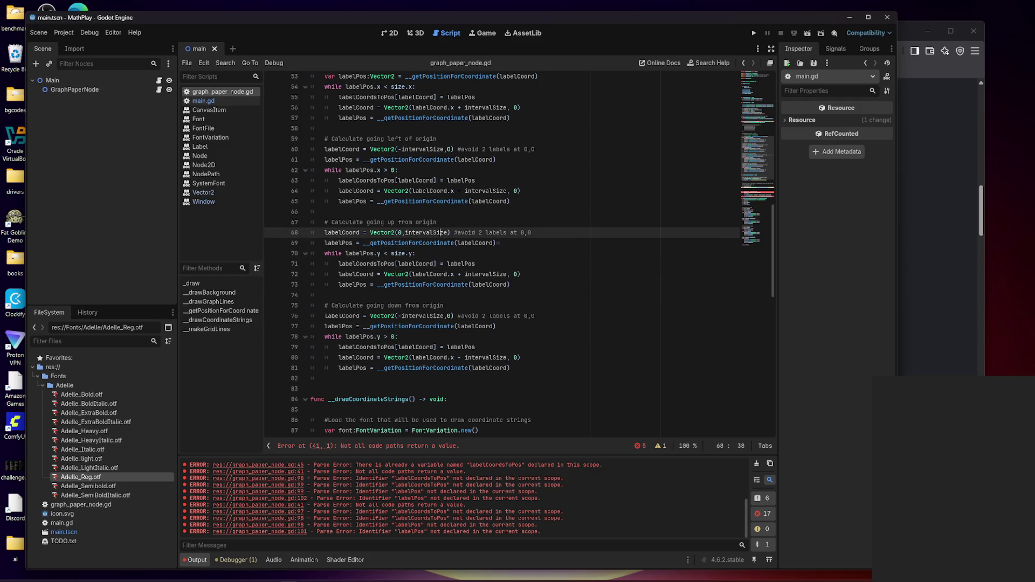
key(Down)
key(Down)
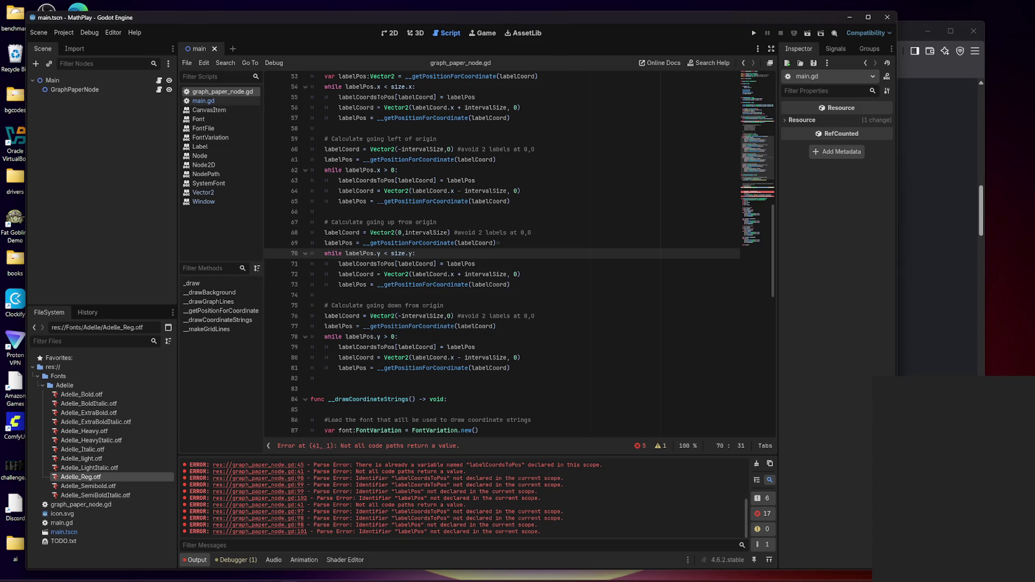
- Add 'return labelCoordsToPos' after the last loop and save the script
click(325, 377)
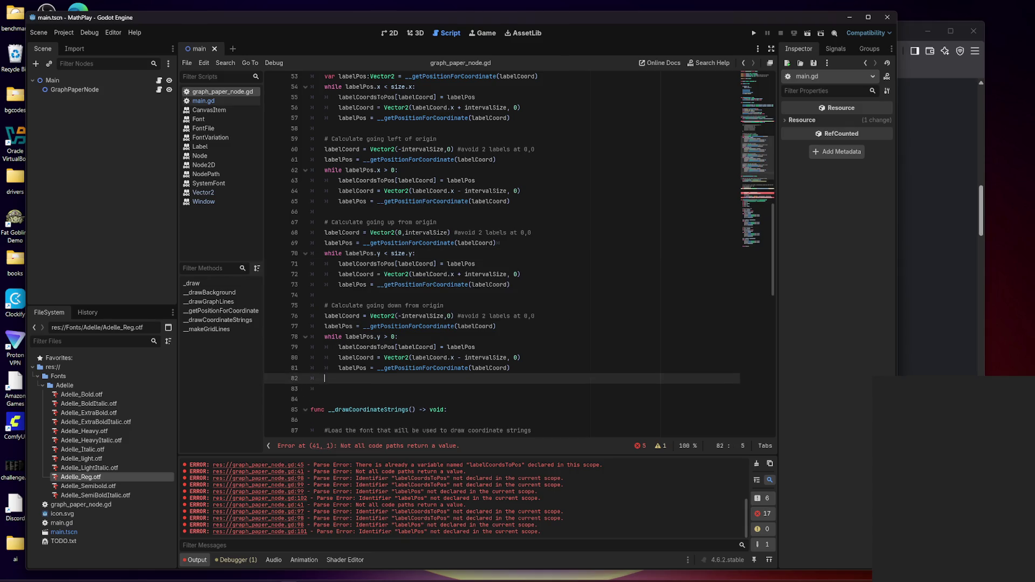
key(Return)
key(Return)
key(Up)
text(return)
text(lCoo)
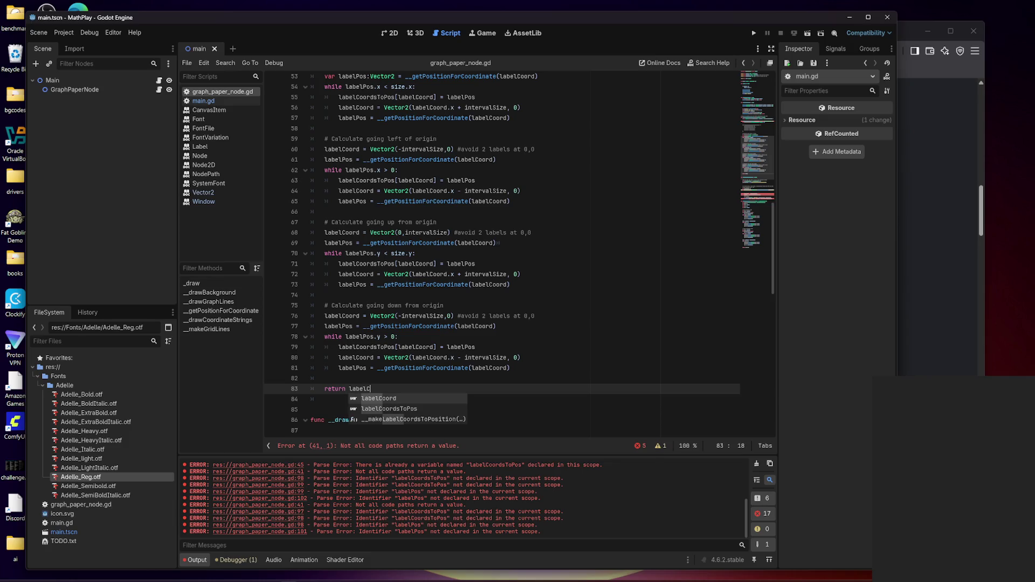
key(Return)
key(ctrl+s)
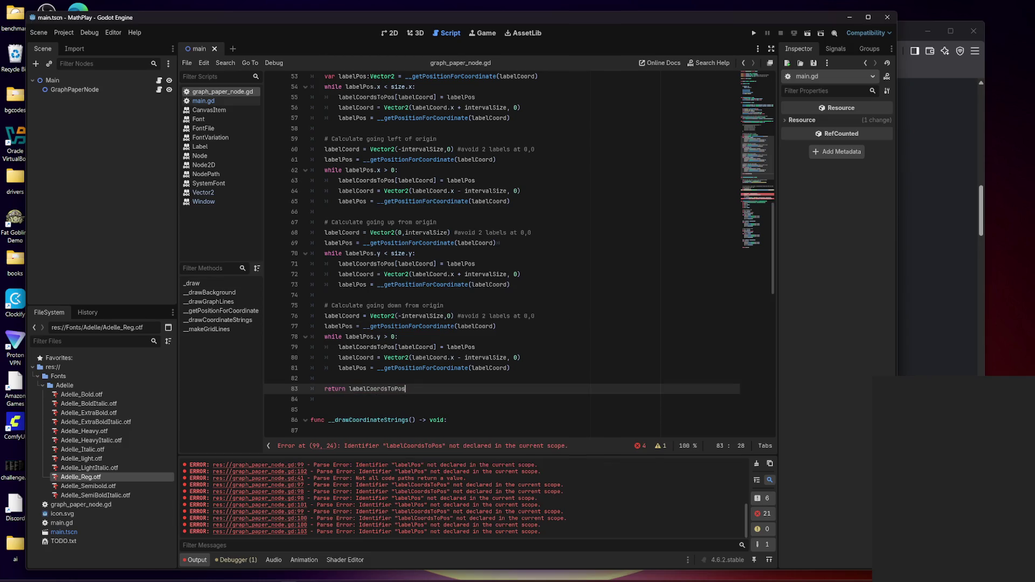
scroll(518, 254, up, 7)
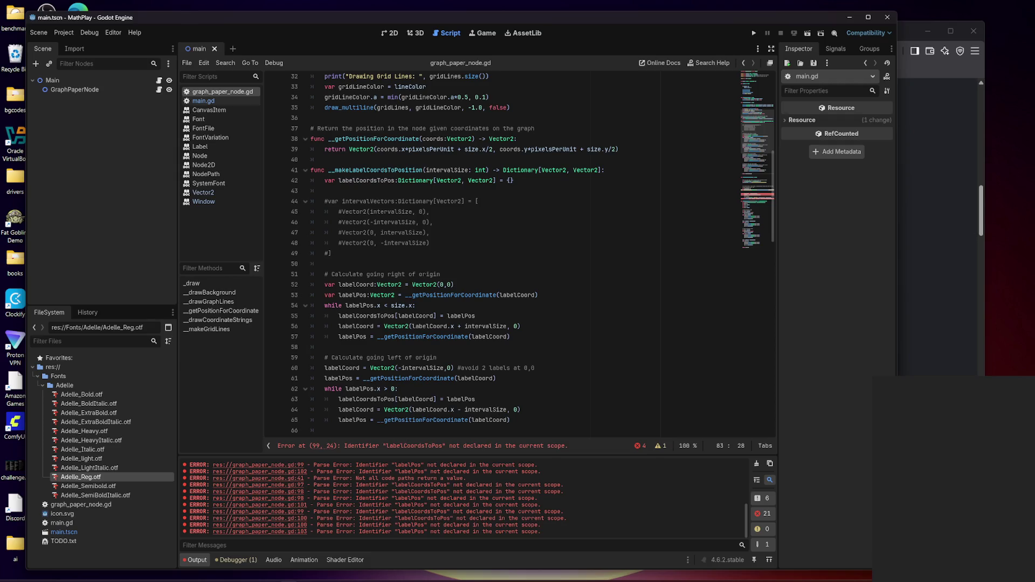
- Move __makeLabelCoordsToPosition so it follows __drawCoordinateStrings
click(322, 169)
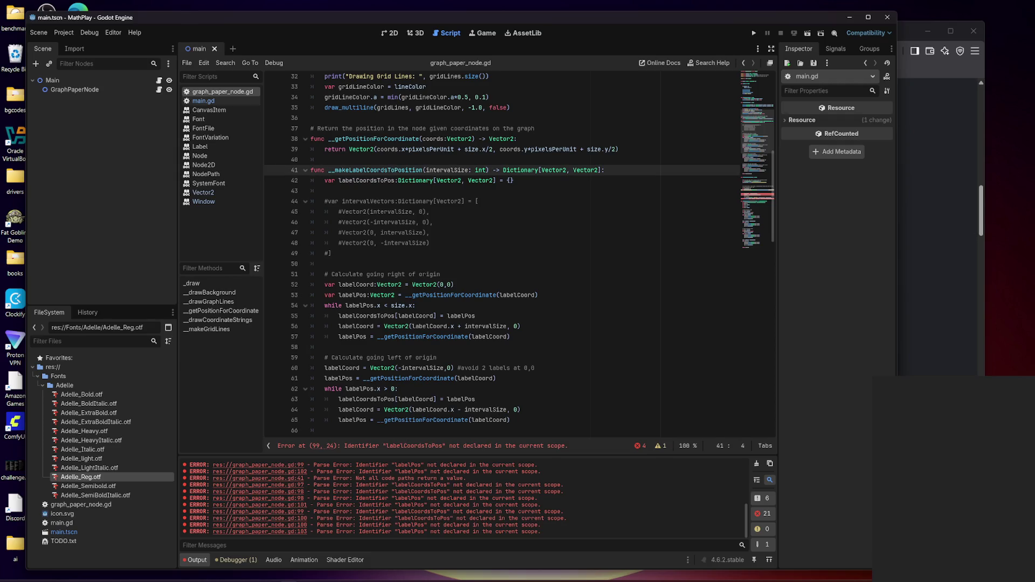
scroll(501, 253, down, 13)
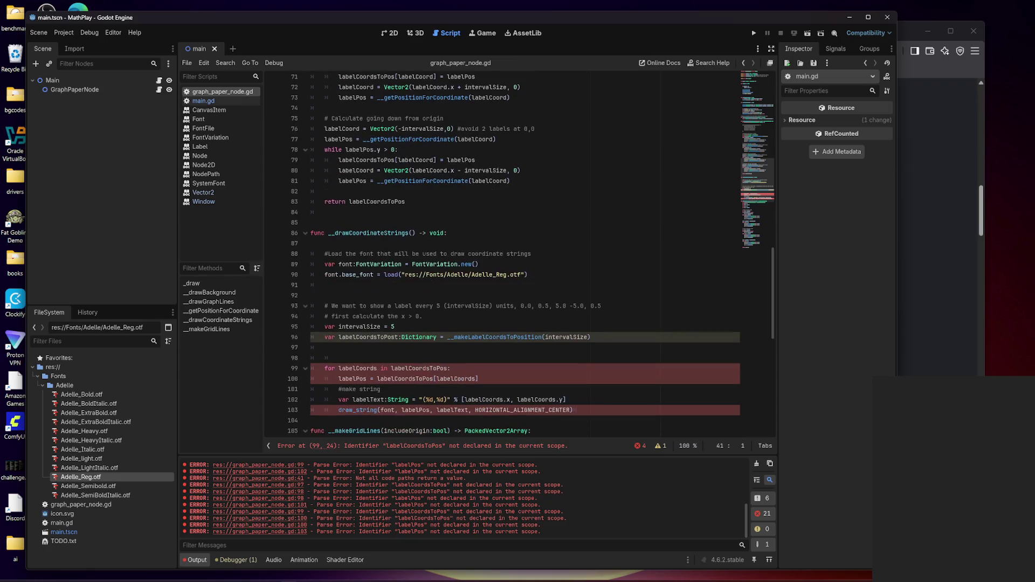
shift+click(405, 201)
key(Delete)
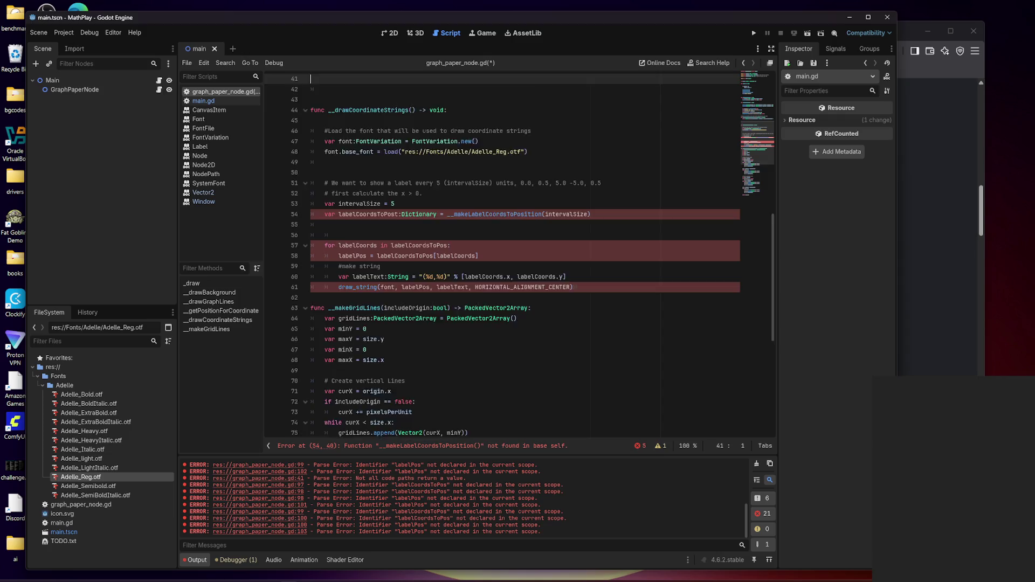
scroll(501, 253, down, 4)
scroll(501, 254, down, 5)
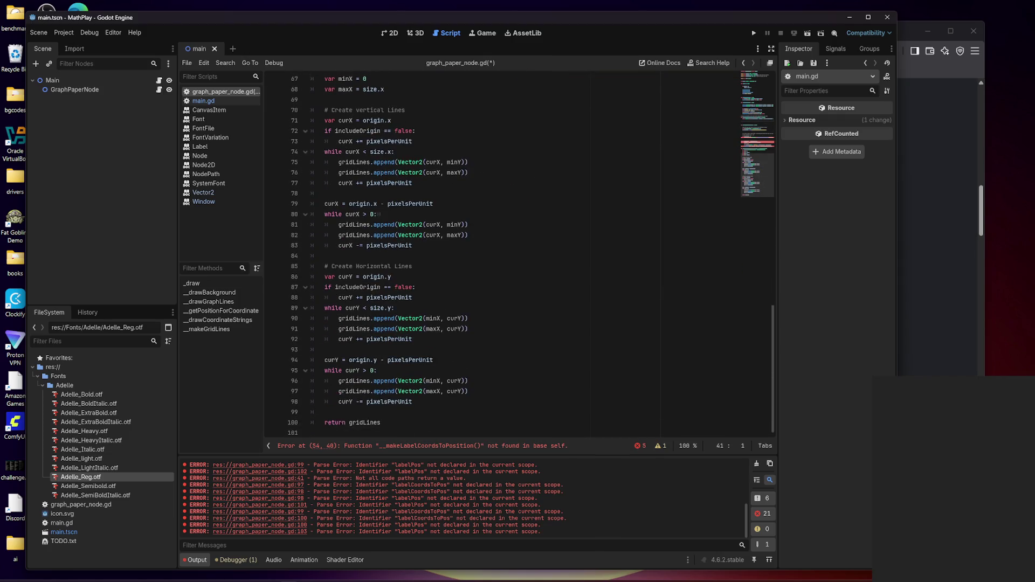
scroll(501, 254, up, 6)
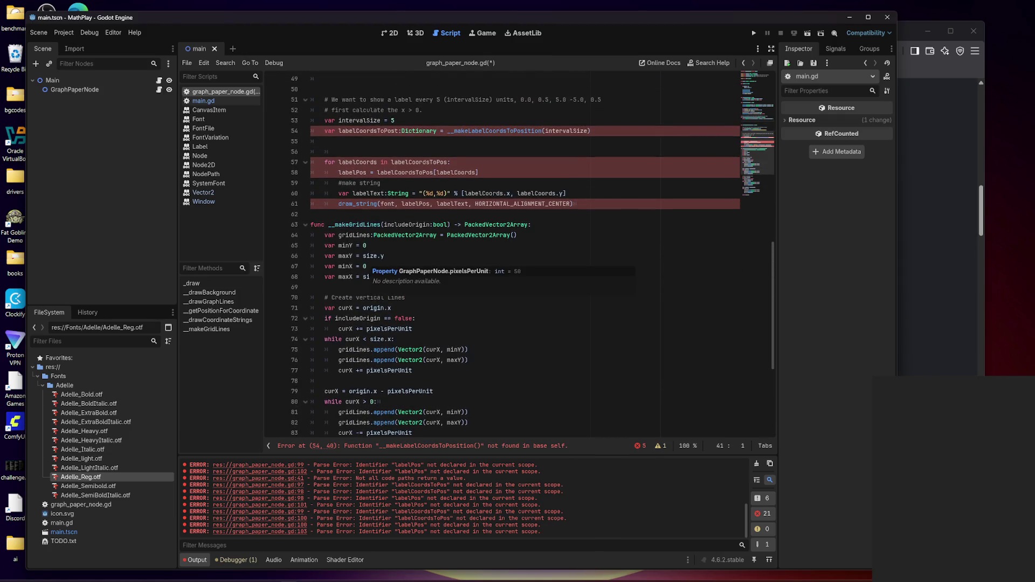
click(311, 214)
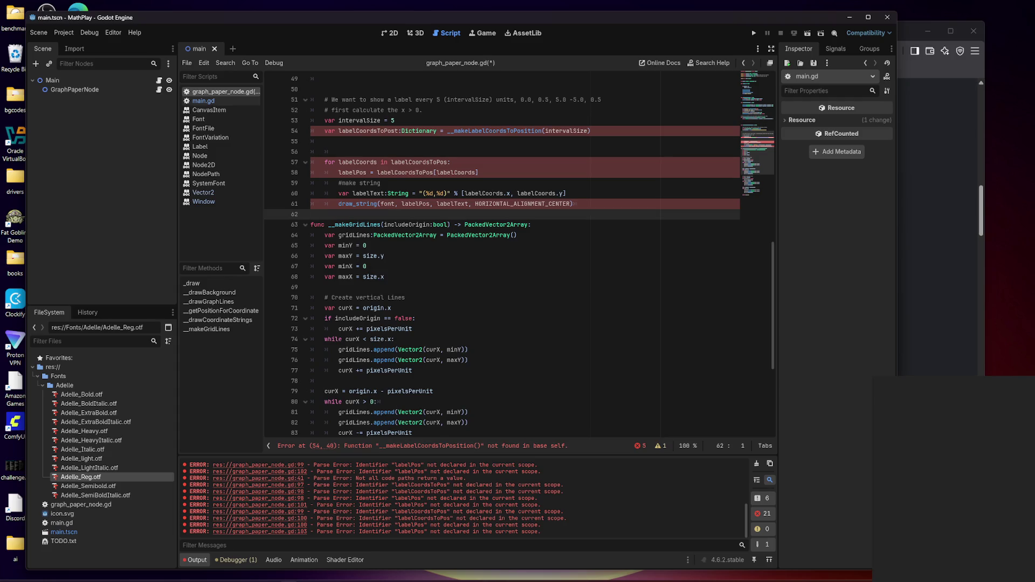
key(ctrl+v)
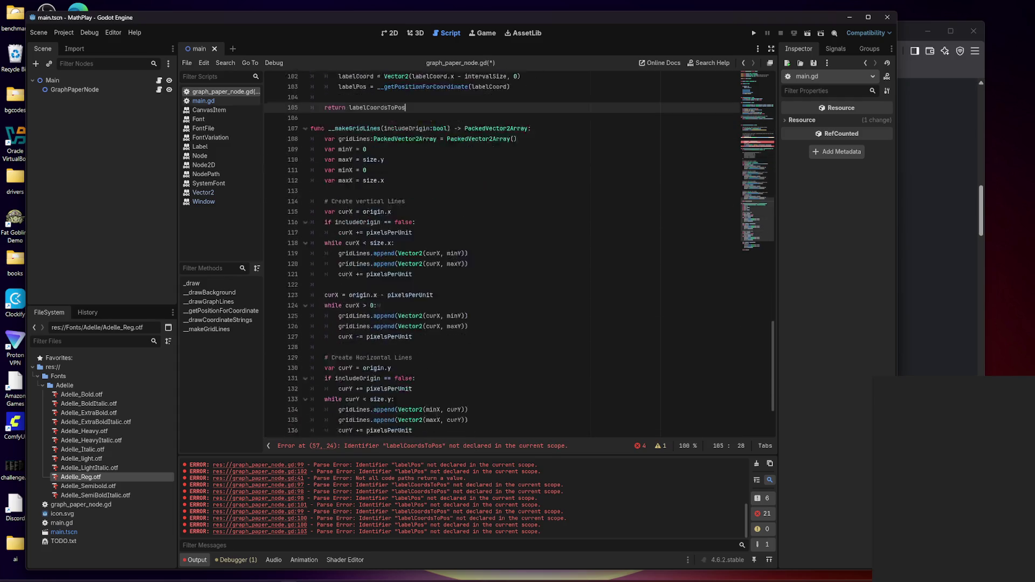
- Cut __makeGridLines from the bottom and paste it after __getPositionForCoordinate
scroll(501, 253, down, 3)
click(388, 422)
scroll(502, 323, up, 6)
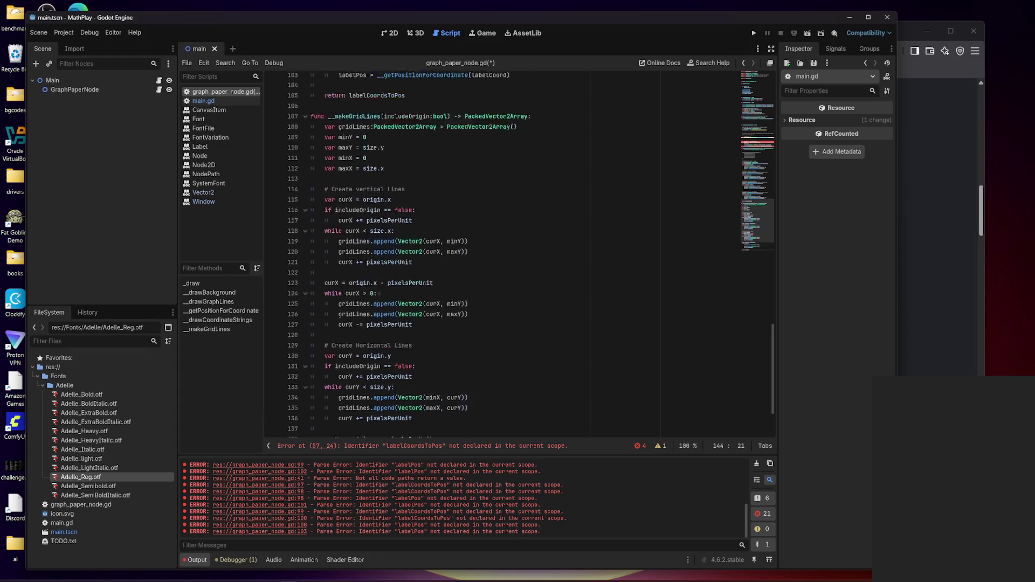
shift+click(311, 214)
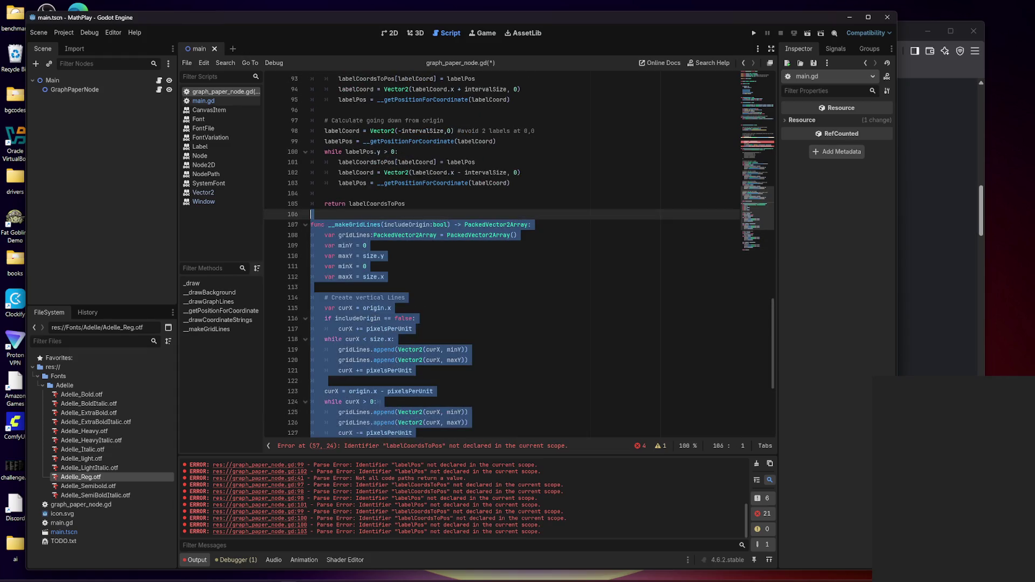
key(Delete)
scroll(501, 253, up, 20)
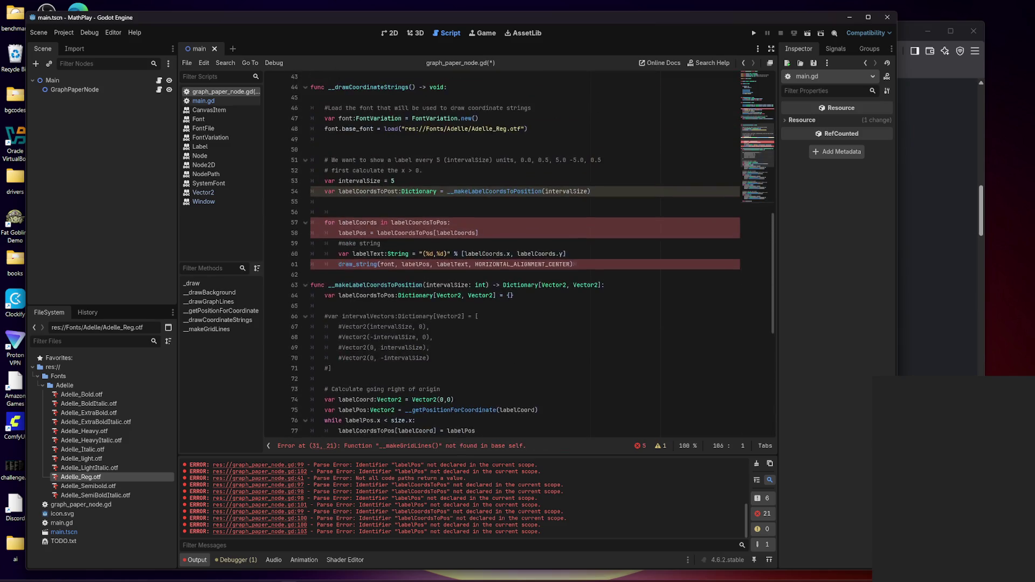
click(324, 160)
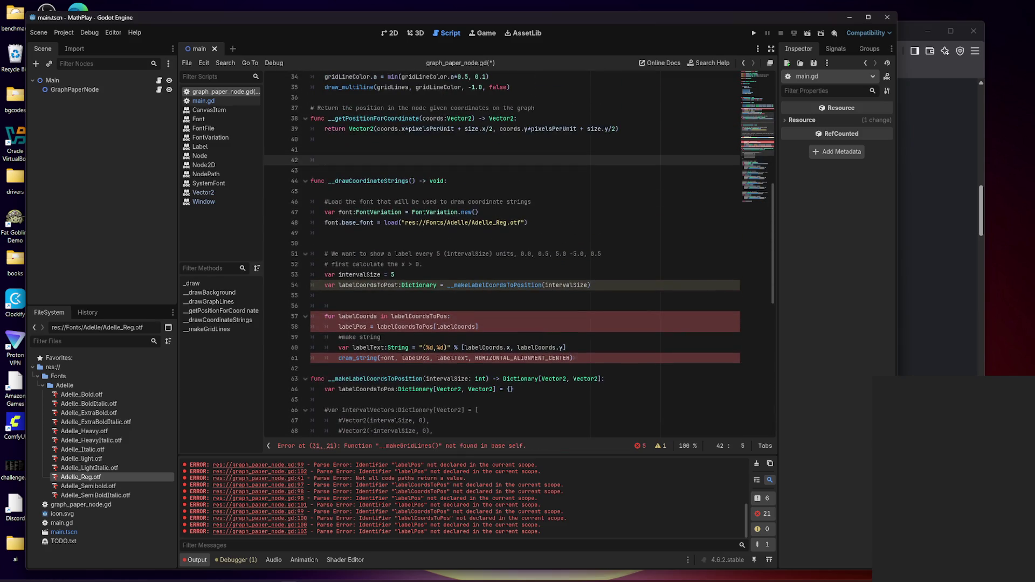
click(311, 149)
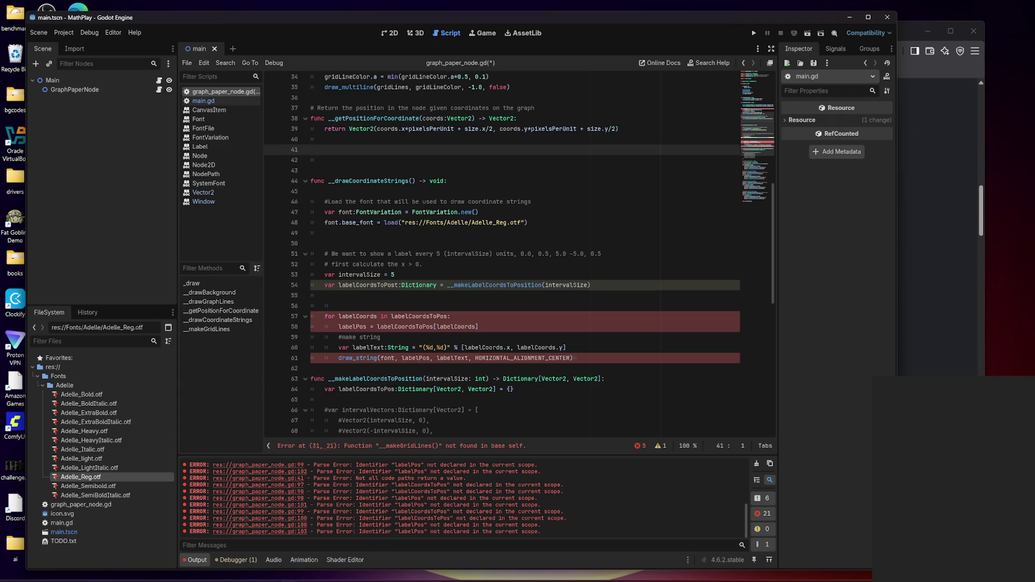
key(Tab)
key(ctrl+v)
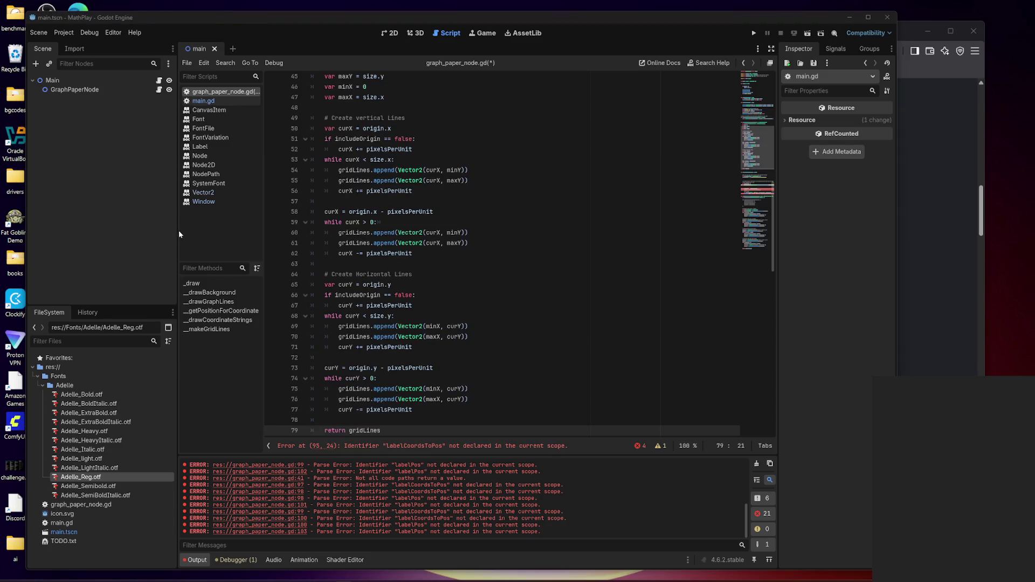
- Delete the extra blank line above __makeGridLines so it starts on line 41
scroll(501, 253, up, 4)
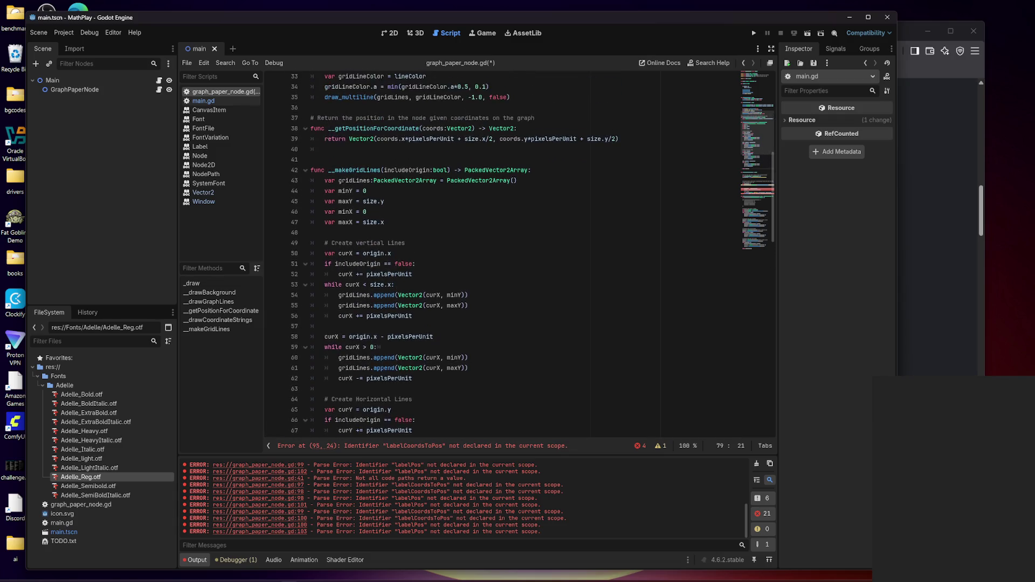
click(310, 159)
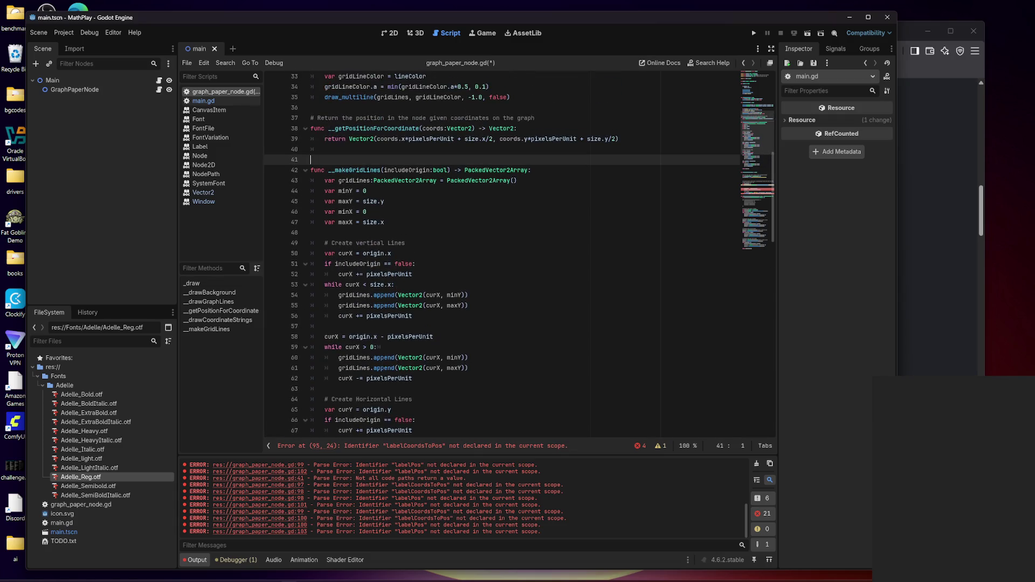
key(BackSpace)
key(Down)
key(Down)
key(Down)
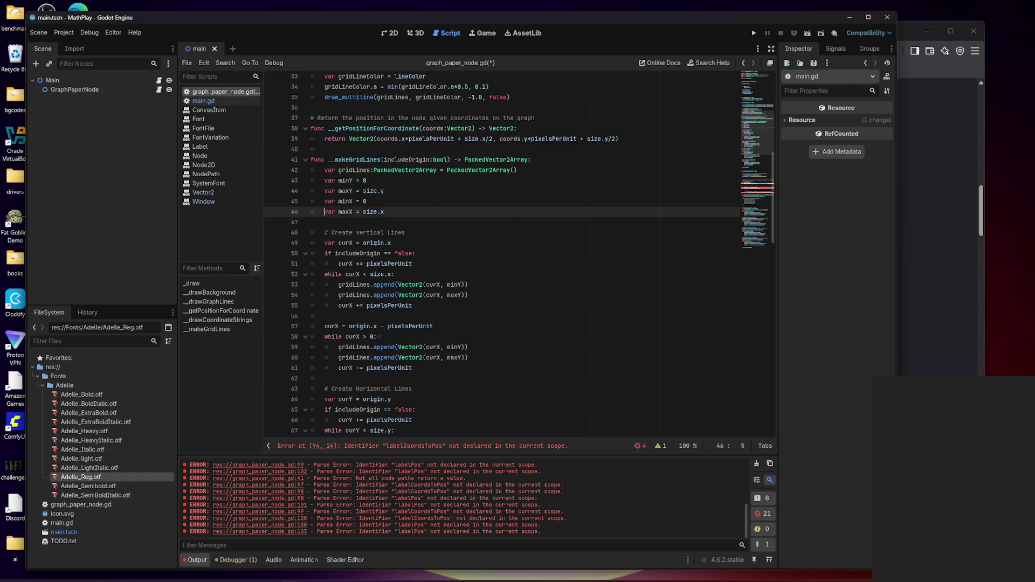
key(Down)
key(Down)
key(Down)
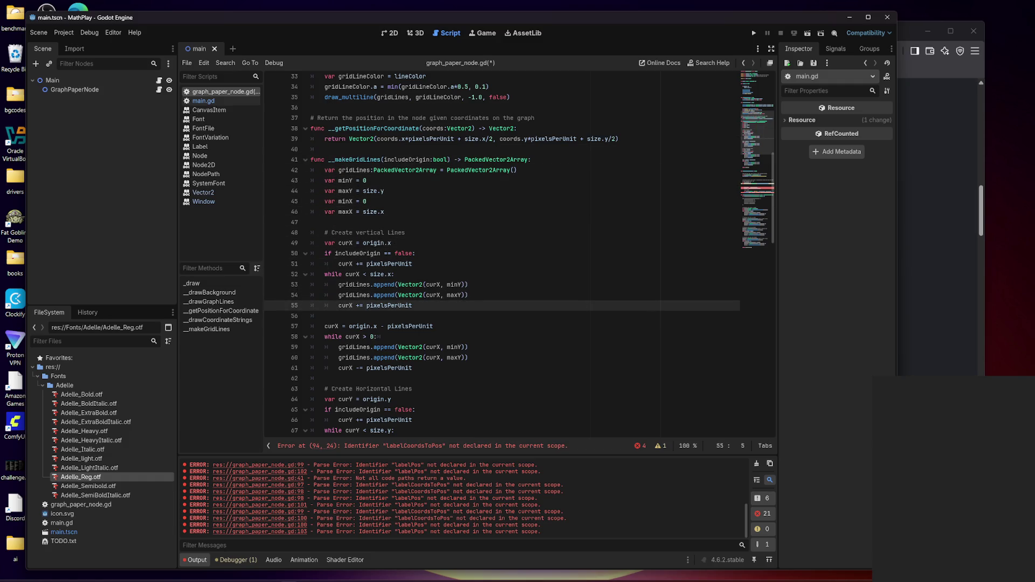
scroll(501, 253, up, 5)
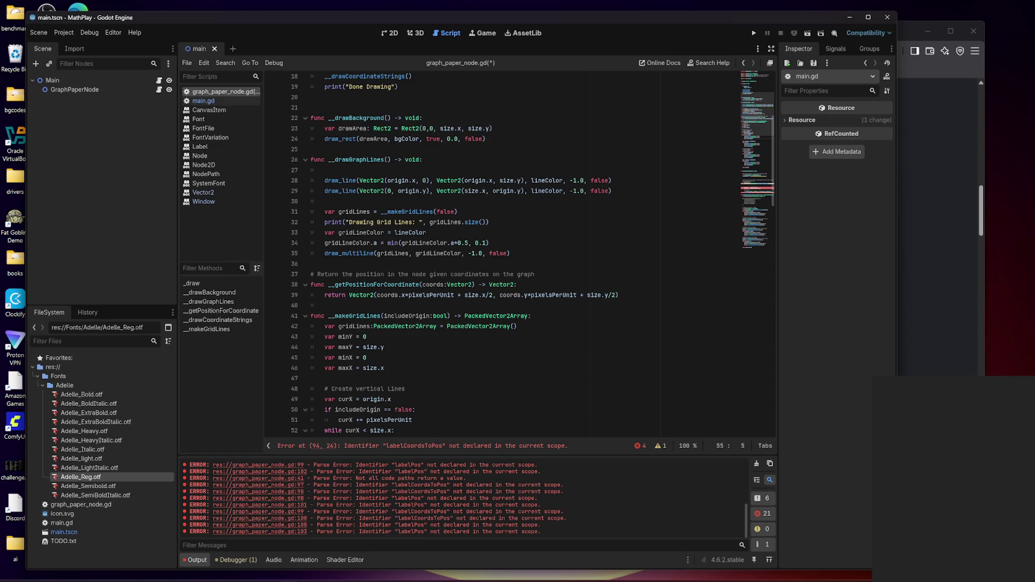
- Delete the blank opening lines in __drawGraphLines (line 27) and _draw (line 12)
scroll(501, 253, up, 2)
click(325, 232)
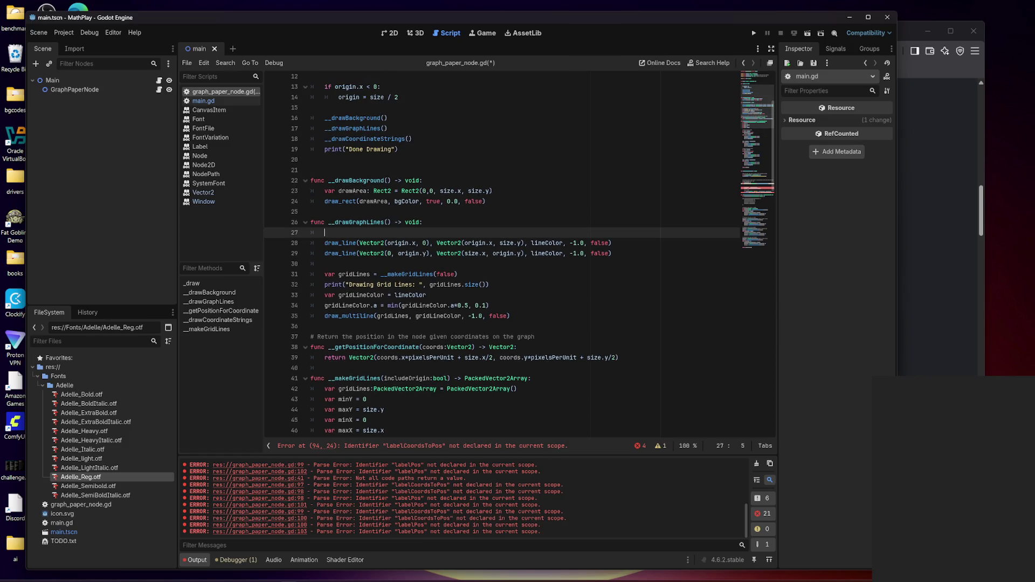
key(BackSpace)
key(BackSpace)
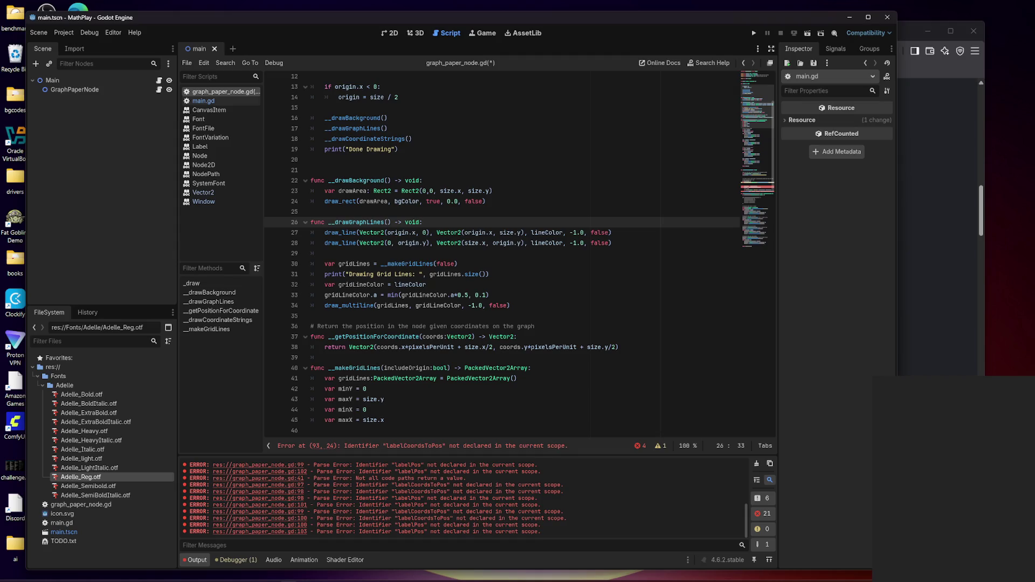
scroll(501, 254, up, 4)
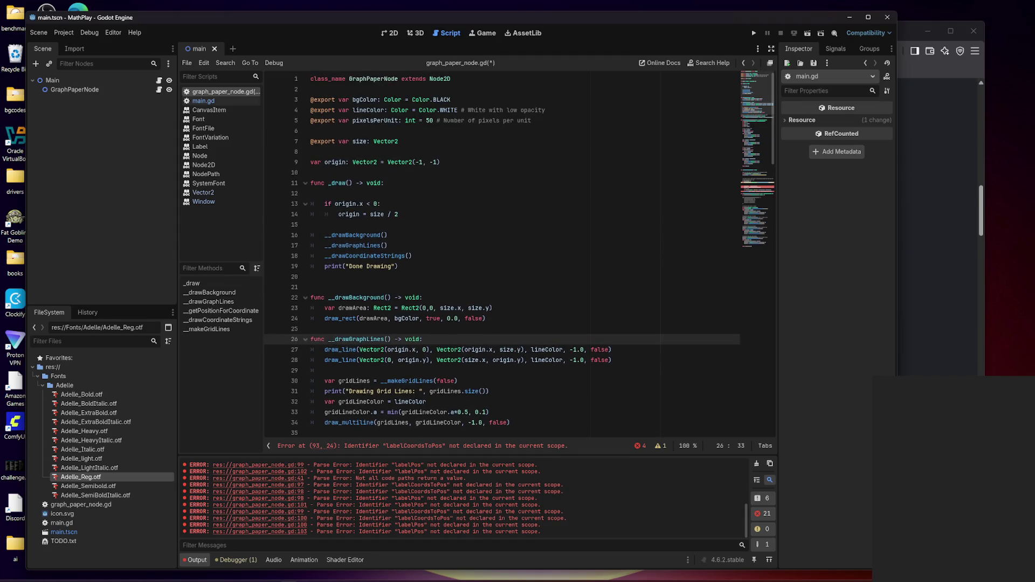
click(381, 204)
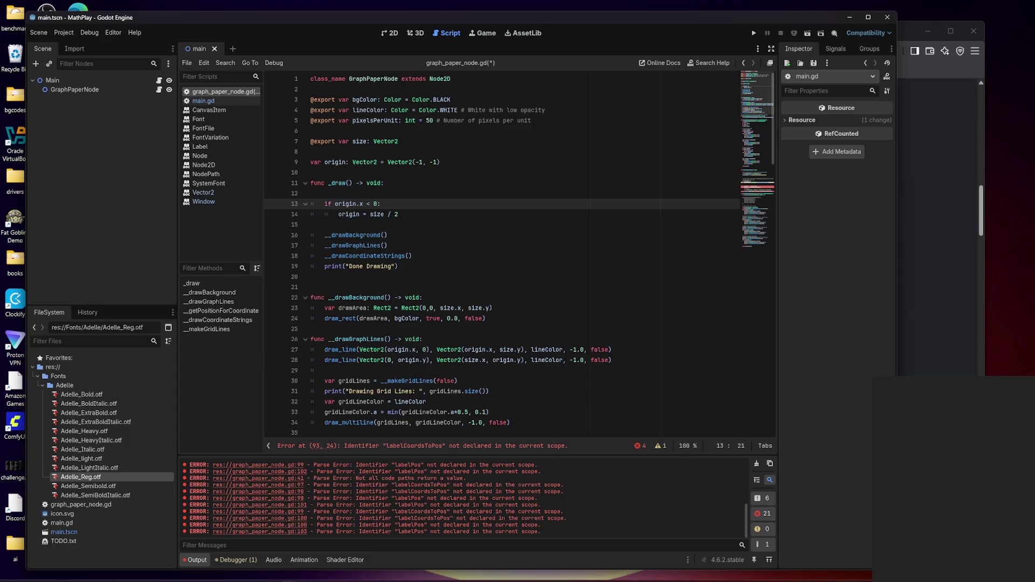
click(335, 193)
key(BackSpace)
key(BackSpace)
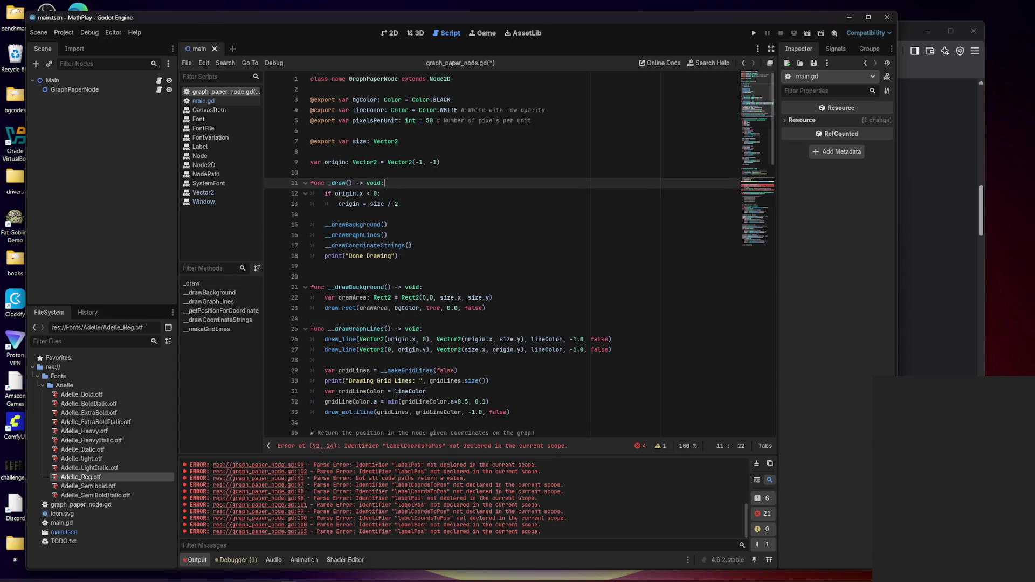
scroll(519, 255, down, 8)
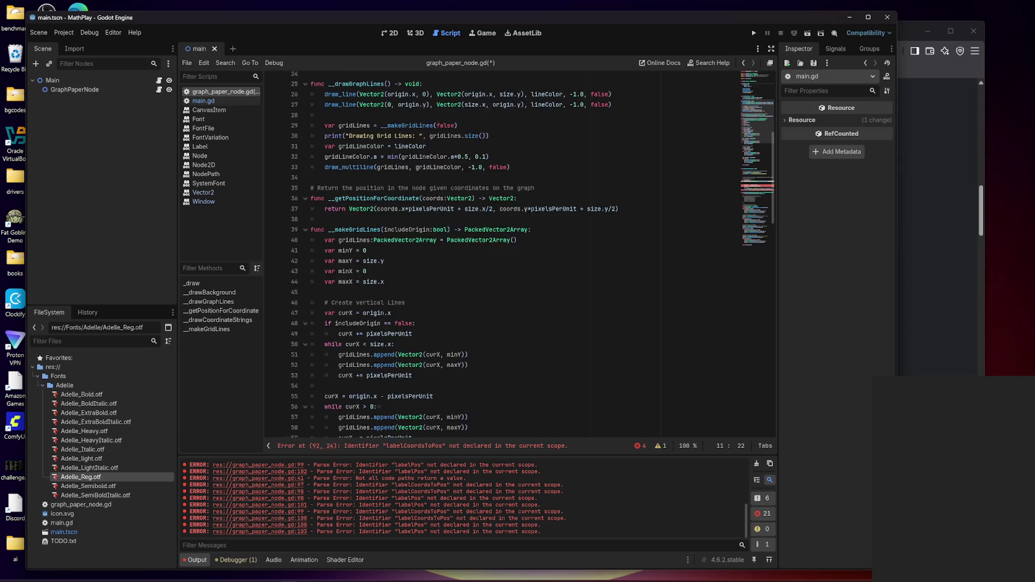
scroll(519, 256, down, 2)
scroll(518, 256, down, 14)
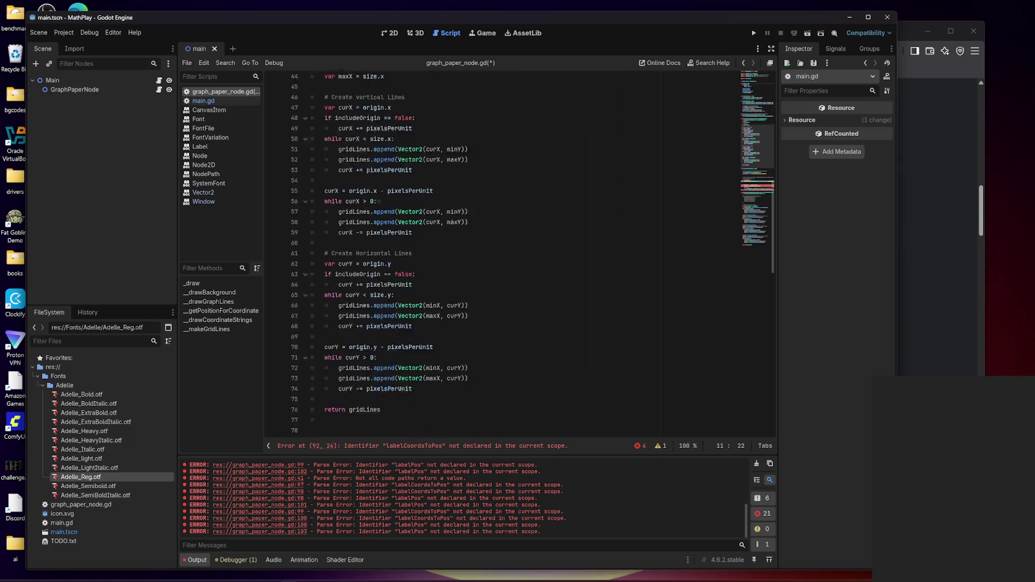
scroll(519, 256, down, 2)
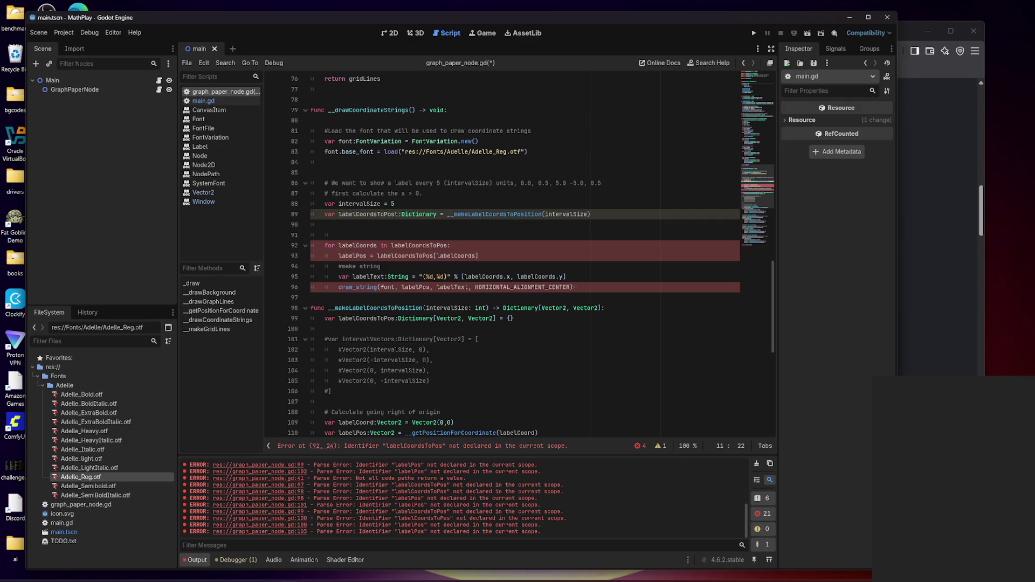
- Delete blank line 91 above the label loop and save graph_paper_node.gd
click(339, 235)
key(shift+Home)
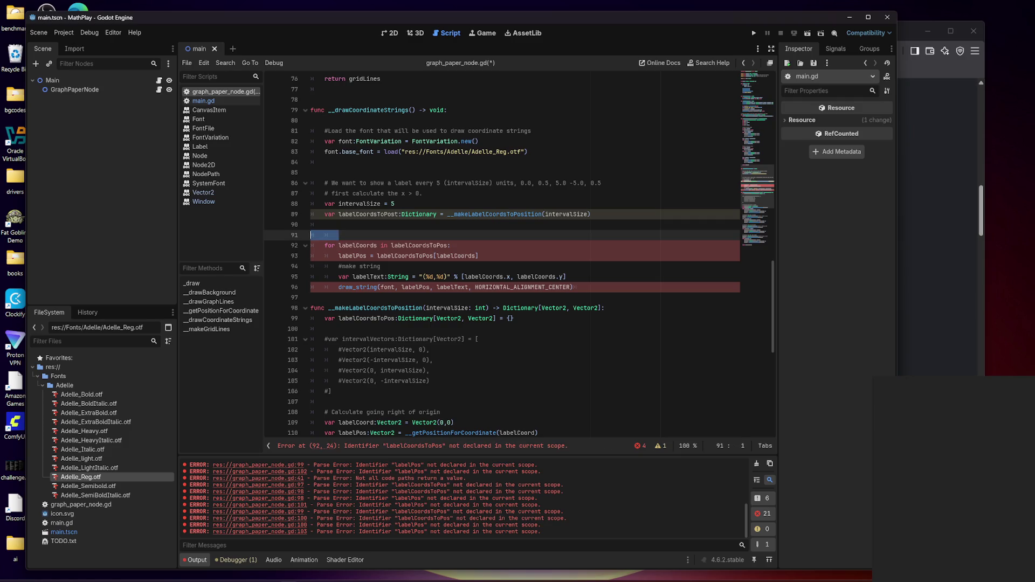
key(BackSpace)
key(BackSpace)
key(Down)
key(Down)
key(Down)
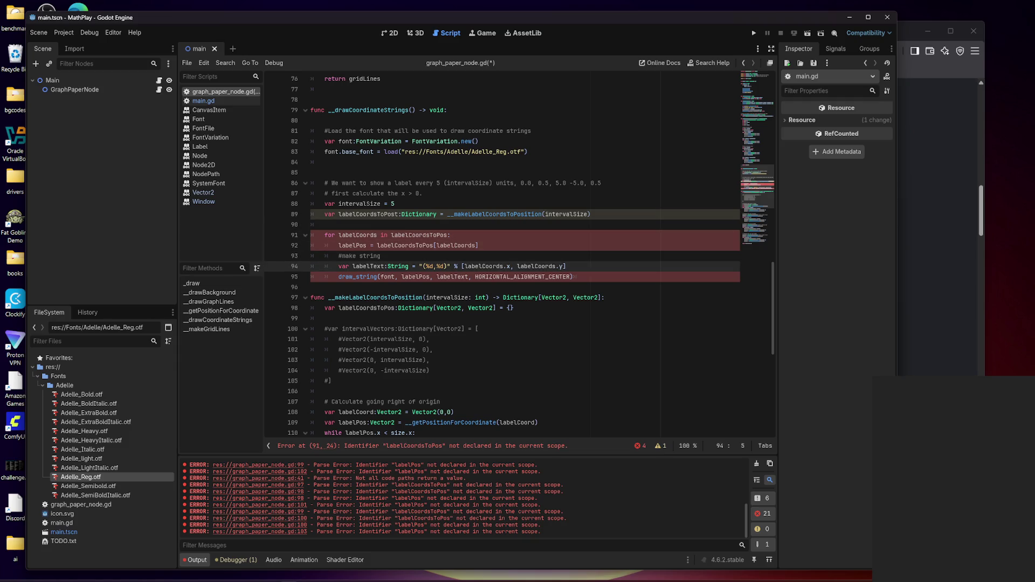
key(ctrl+s)
key(Down)
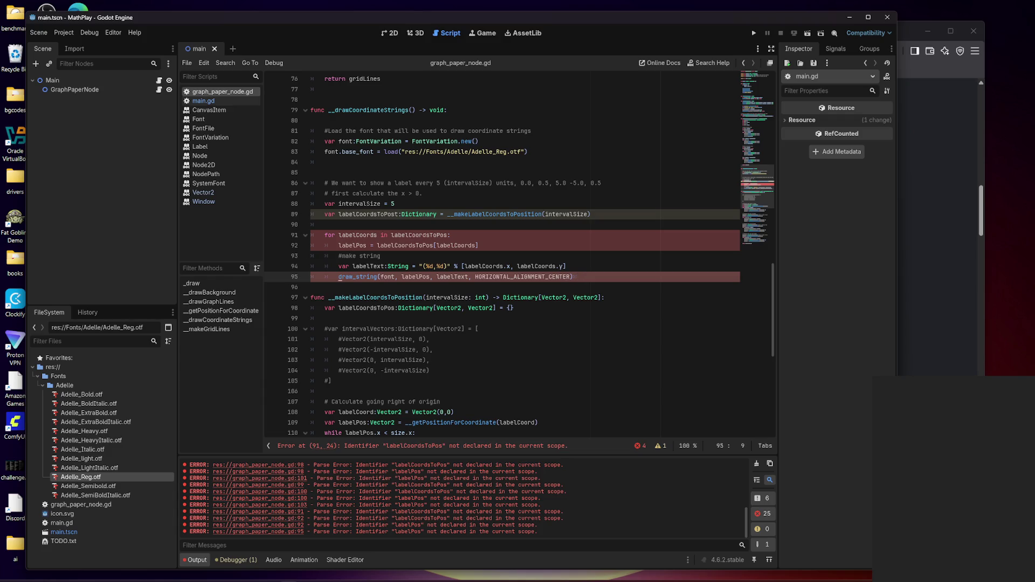
key(Up)
key(Up)
key(Up)
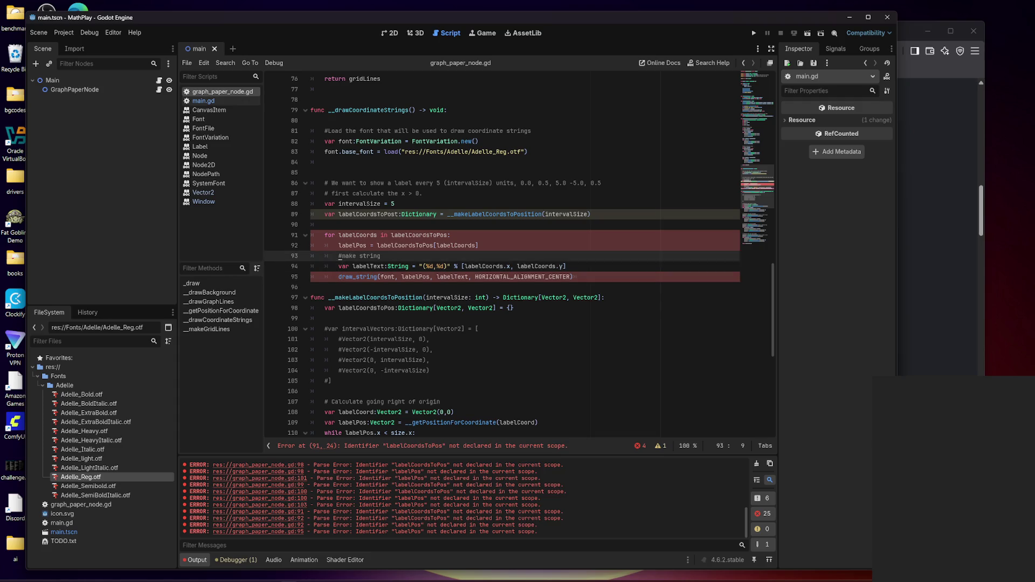
key(Up)
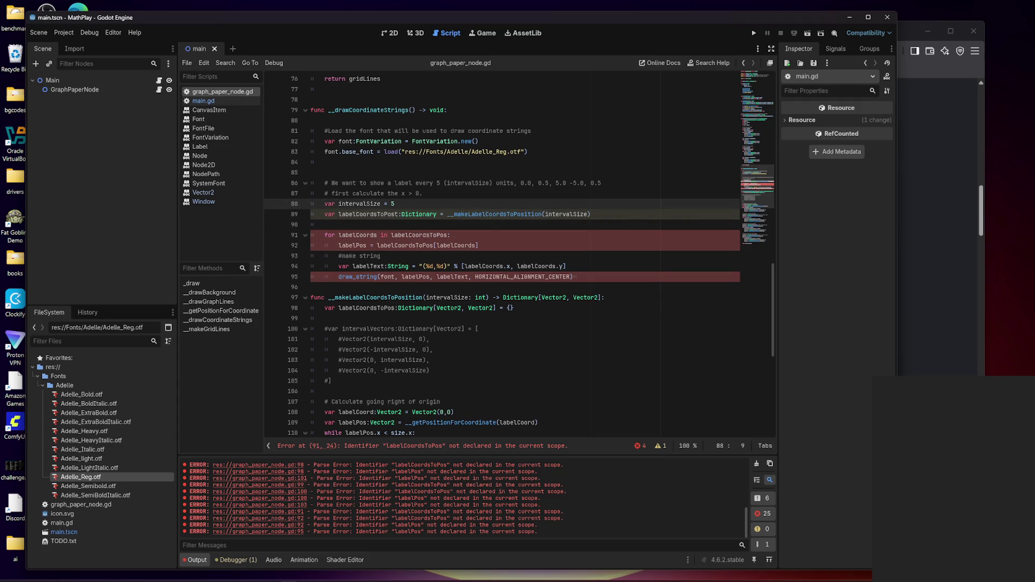
- Type labelCoordsToPost on line 89 as Dictionary[Vector2, Vector2] and save the script
double_click(539, 214)
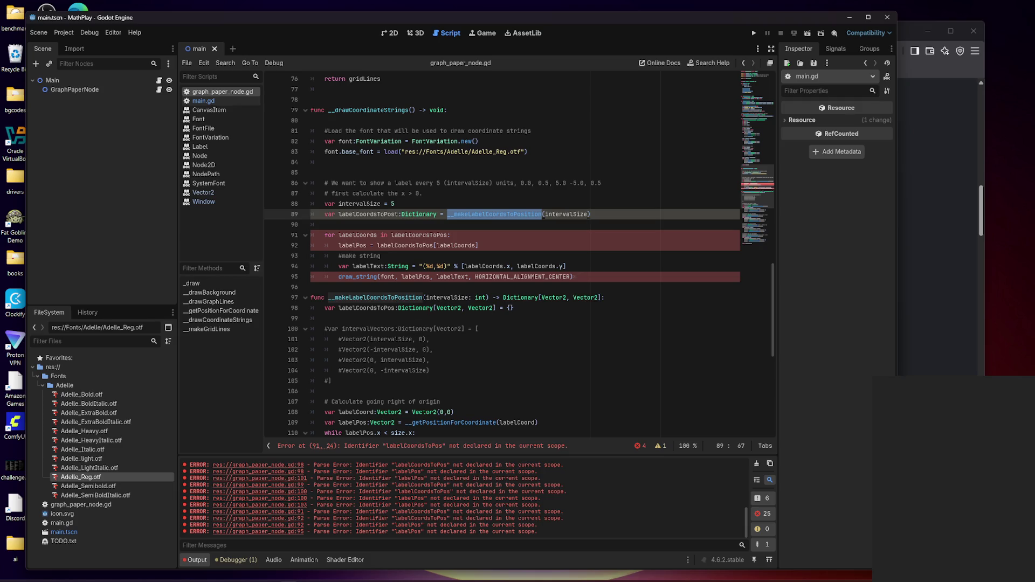
key(Up)
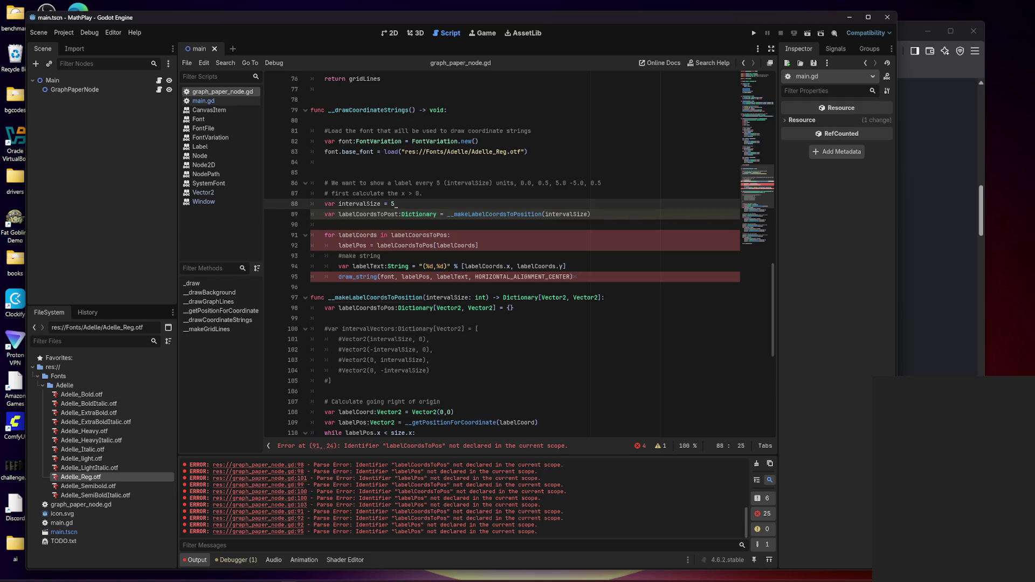
click(436, 214)
key(Delete)
key(Delete)
key(Delete)
text({)
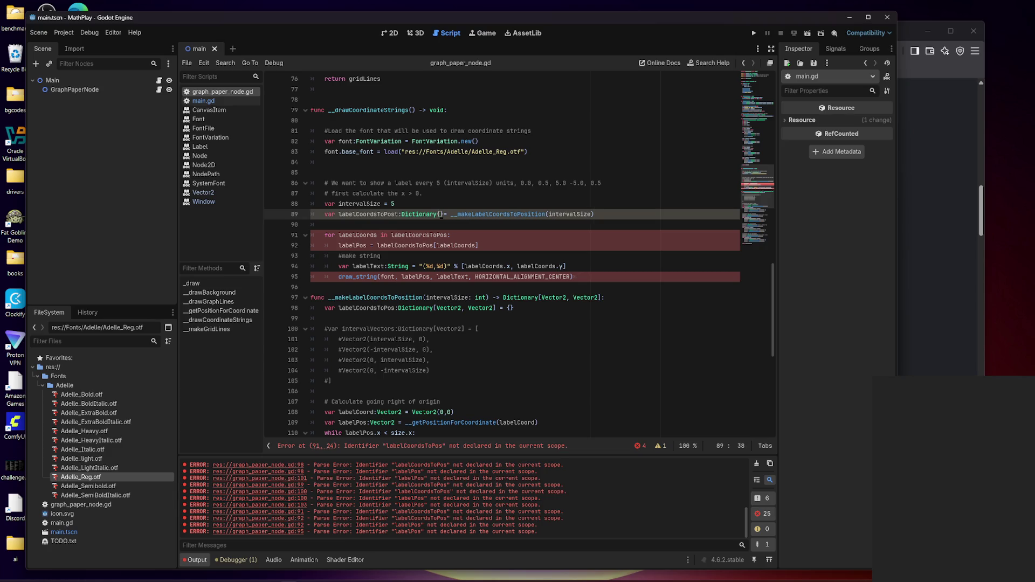
text([Vector)
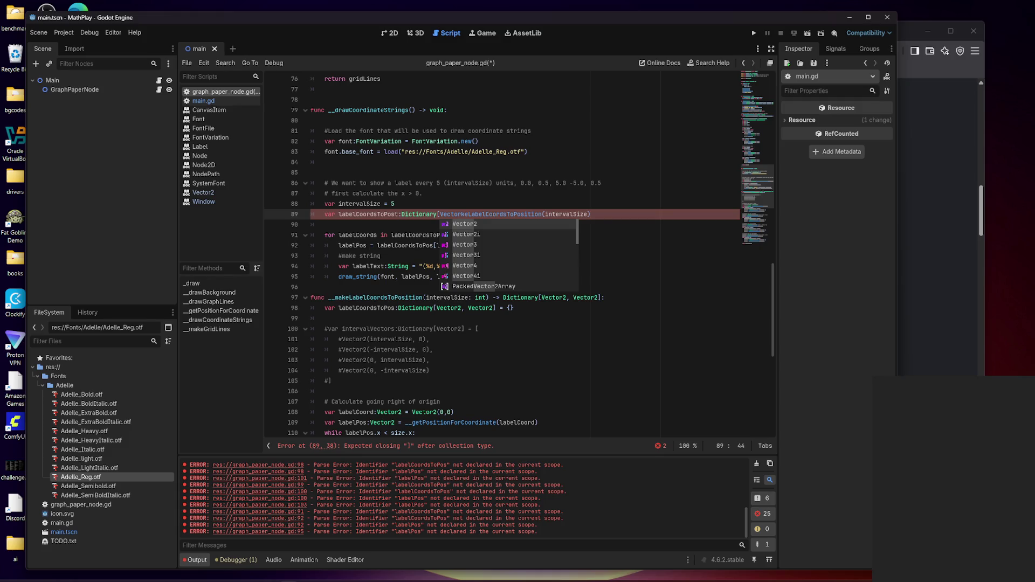
key(ctrl+z)
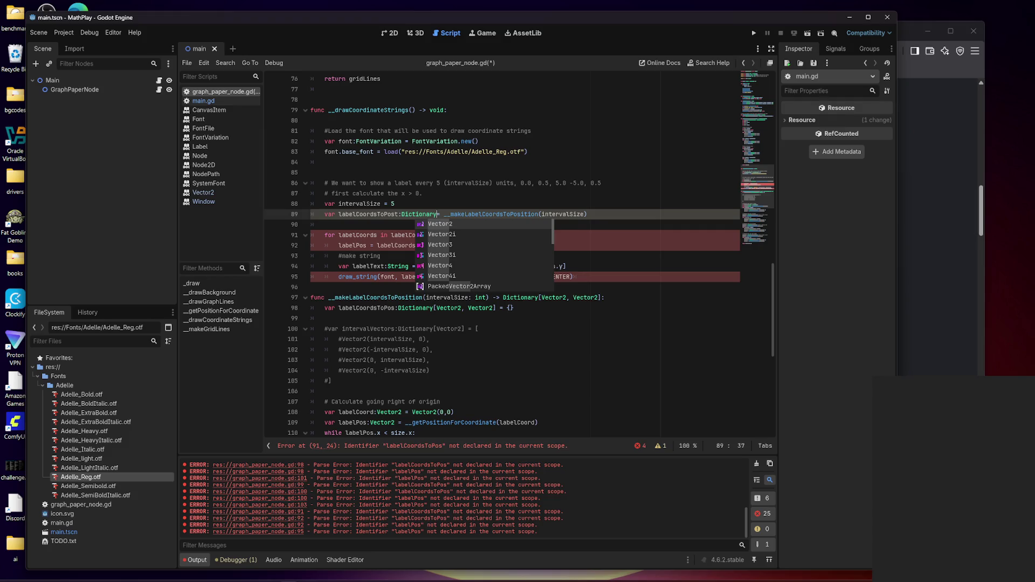
text([Vector2, V)
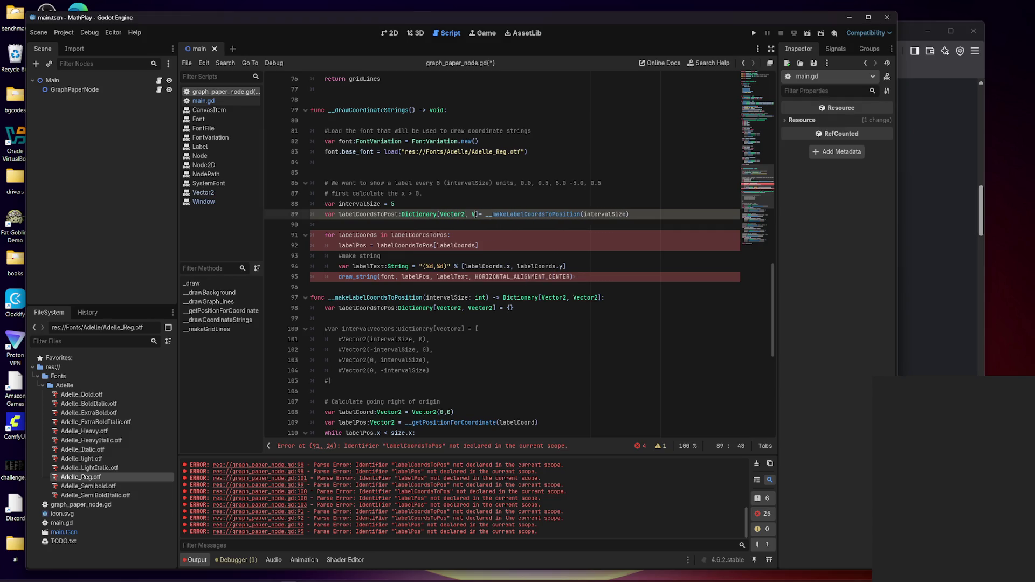
text(ector2)
key(ctrl+s)
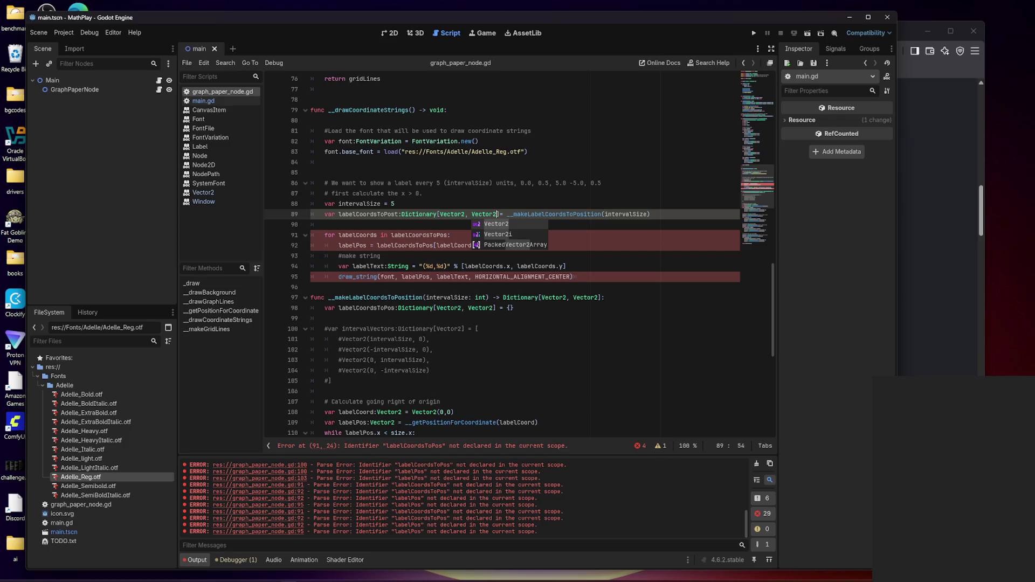
- Add a space before the '=' on line 89
key(Escape)
key(Down)
key(Down)
key(Down)
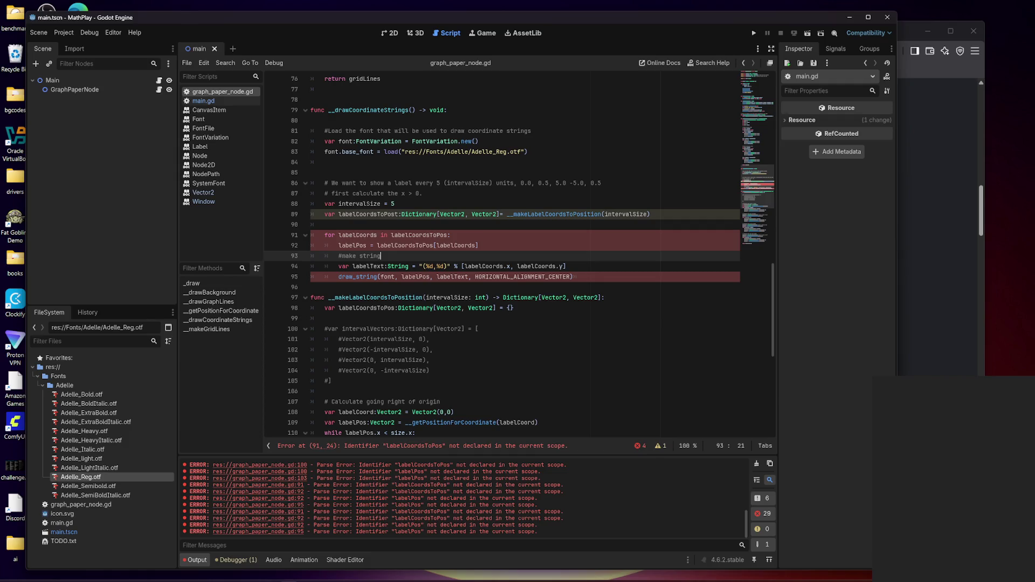
key(Up)
key(Up)
key(Up)
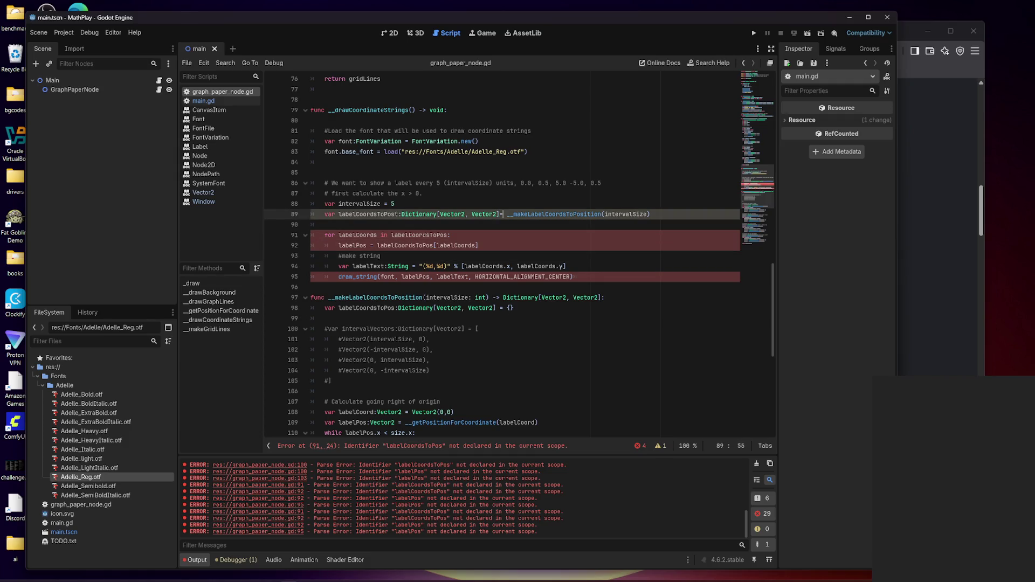
key(Down)
key(Down)
key(Down)
key(Up)
key(Up)
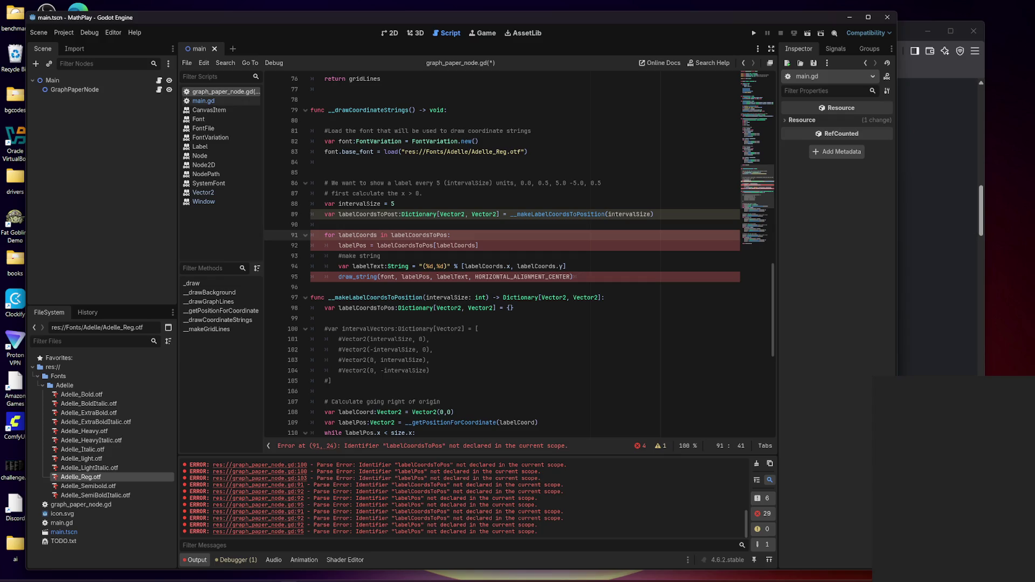
- Declare labelPos with 'var' on line 92 and save to recheck the errors
click(478, 246)
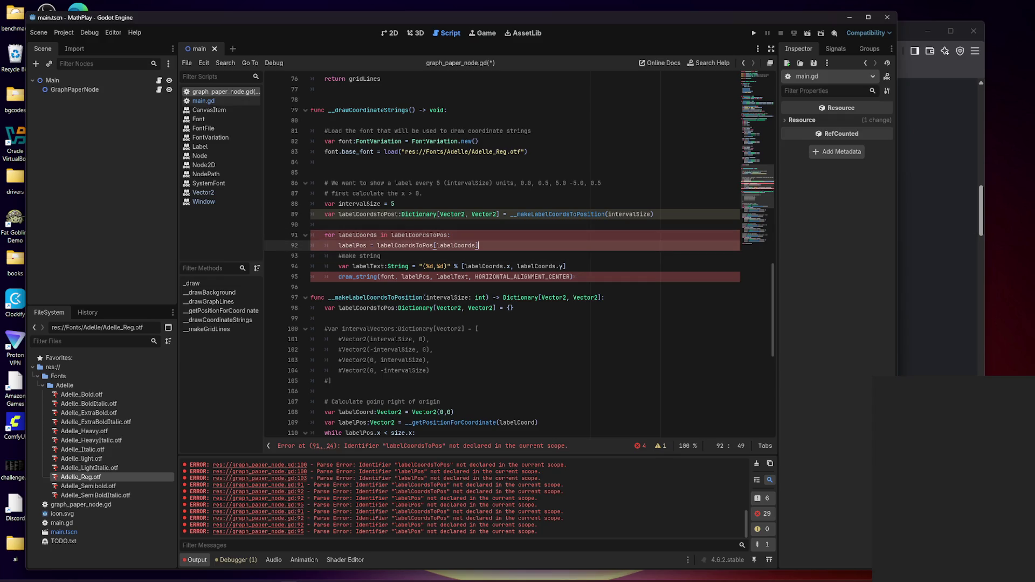
click(324, 224)
click(478, 245)
key(ctrl+s)
double_click(558, 214)
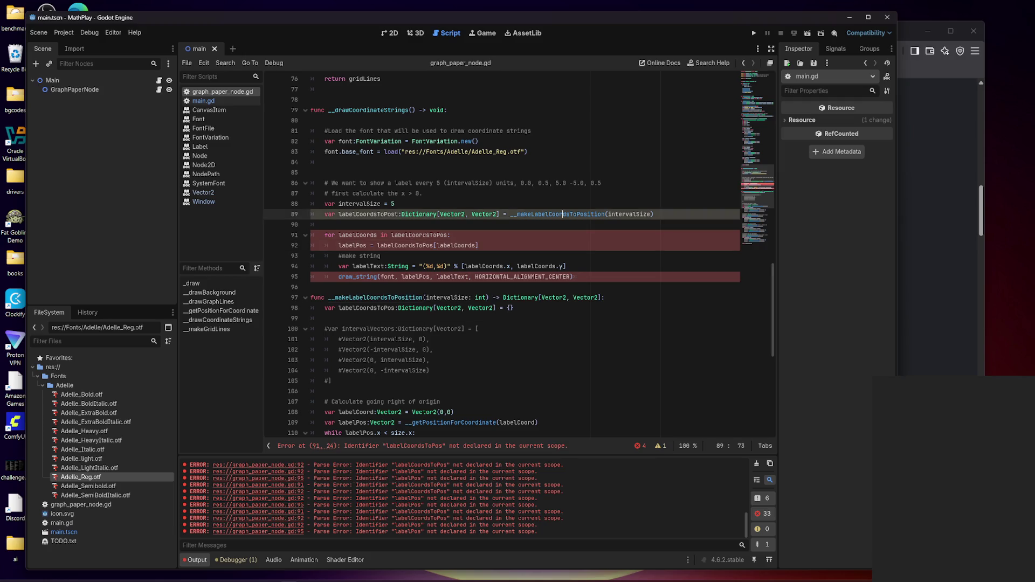
click(367, 235)
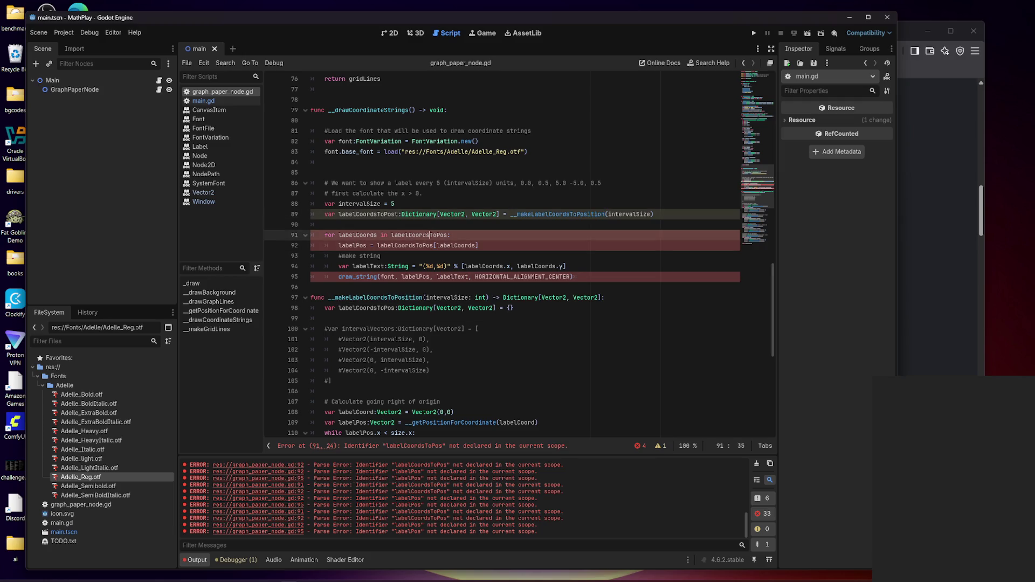
double_click(404, 245)
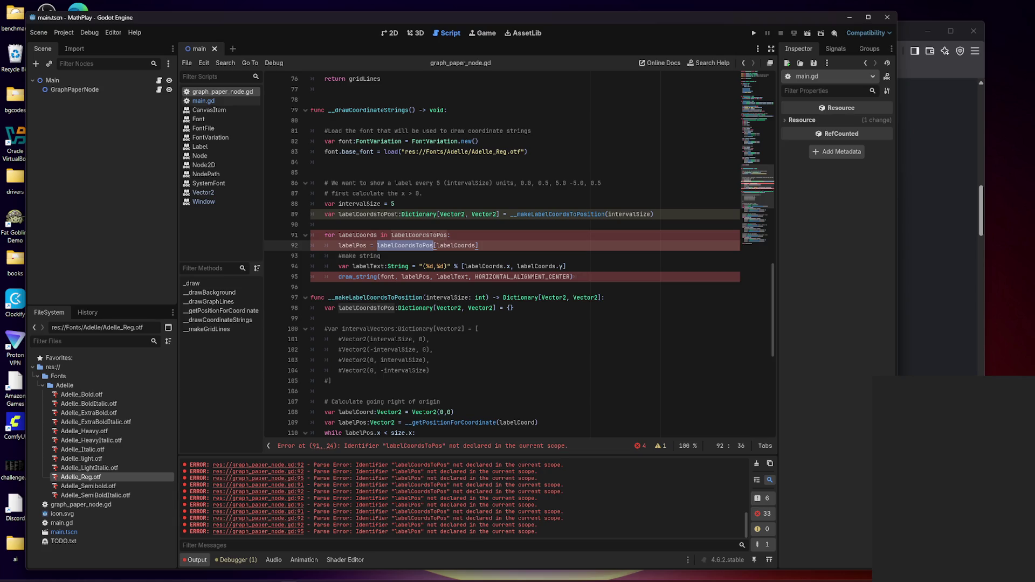
click(338, 246)
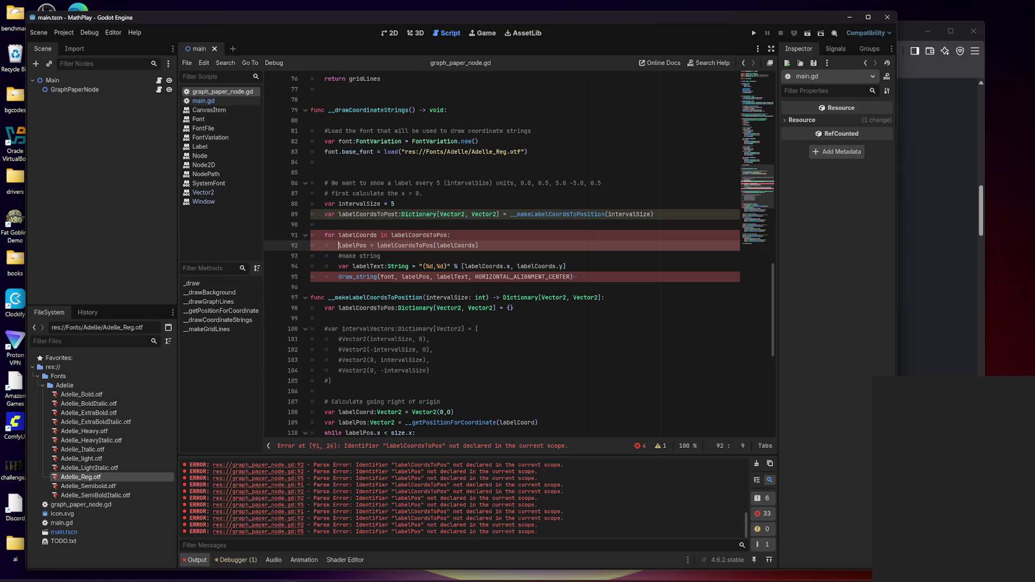
text(var)
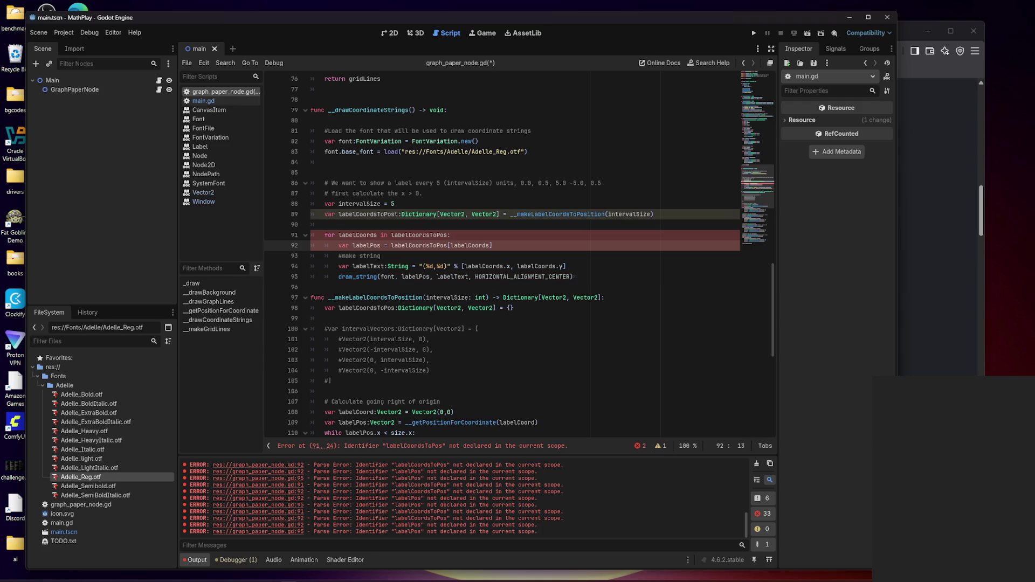
key(ctrl+s)
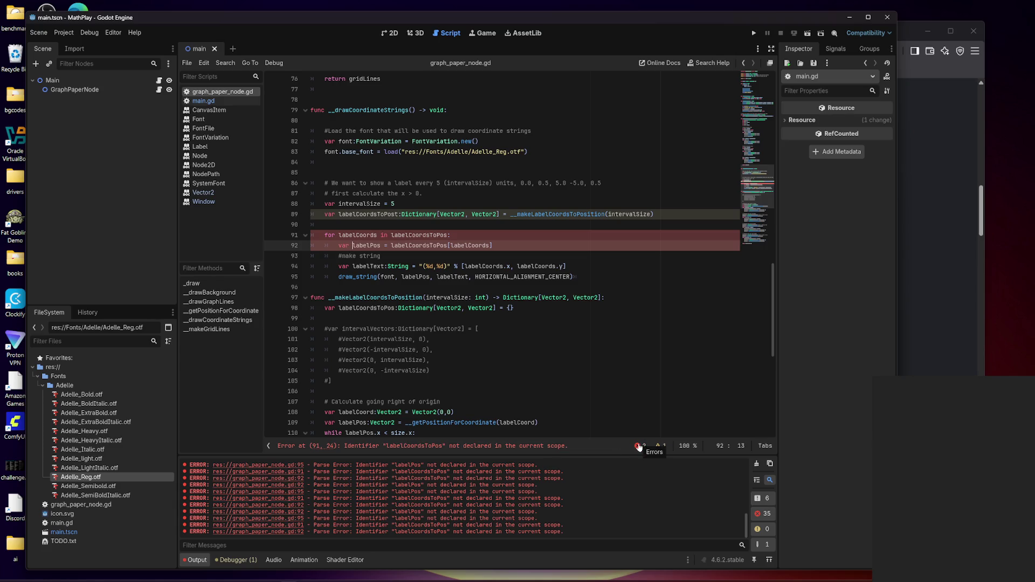
- Jump to the reported error and delete the stray 't' from labelCoordsToPost
click(514, 445)
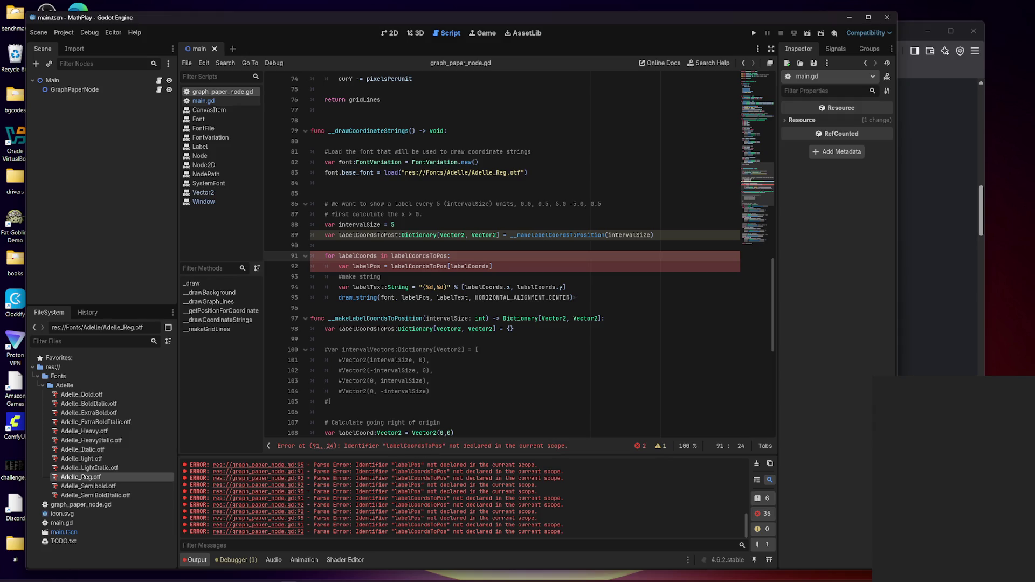
click(388, 235)
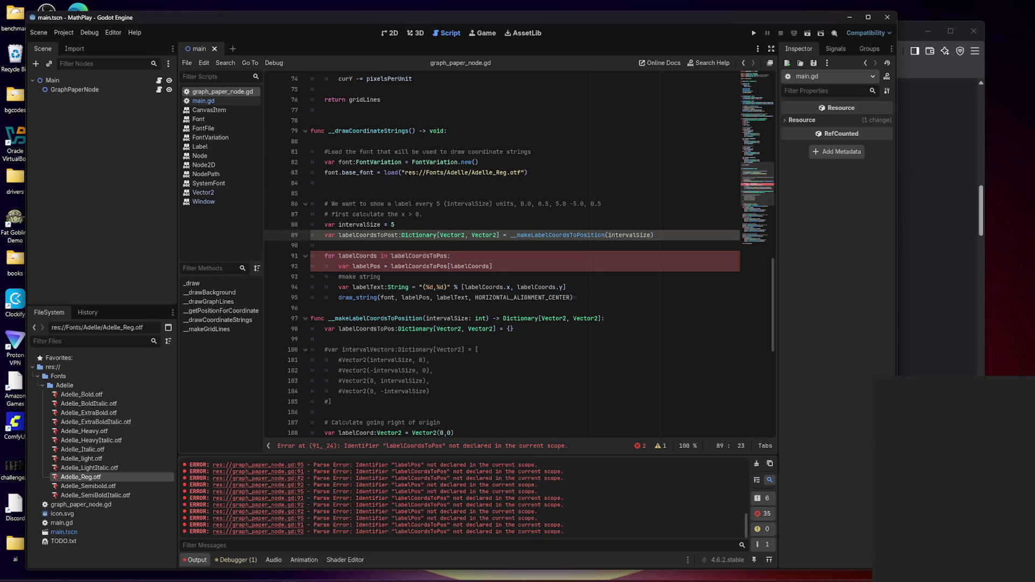
key(Right)
key(Right)
key(Delete)
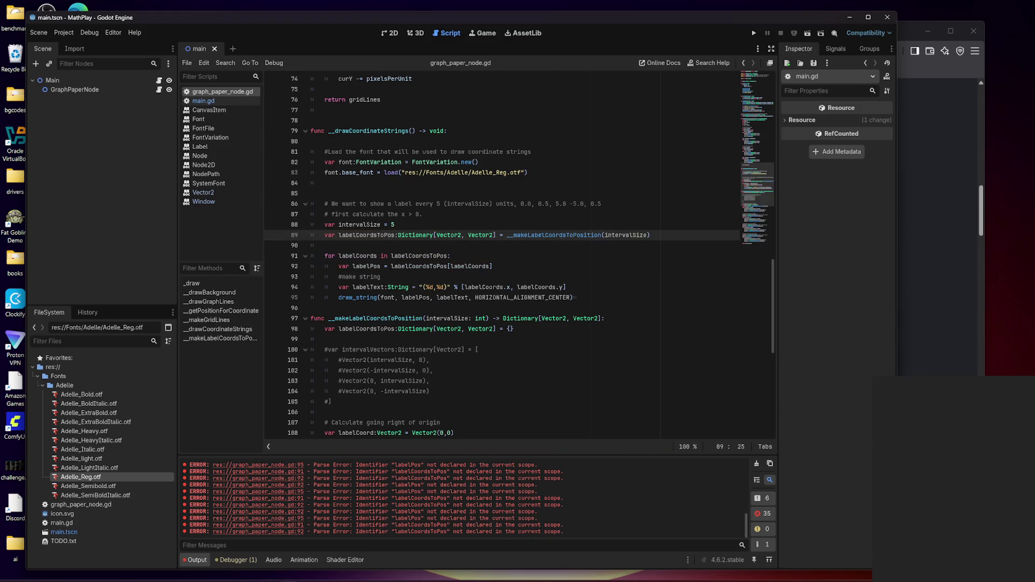
- Add the comment '# Idea to avoid the 4 loops, but would have to map these…' below line 99
mouse_move(518, 297)
scroll(519, 256, down, 1)
scroll(519, 256, down, 2)
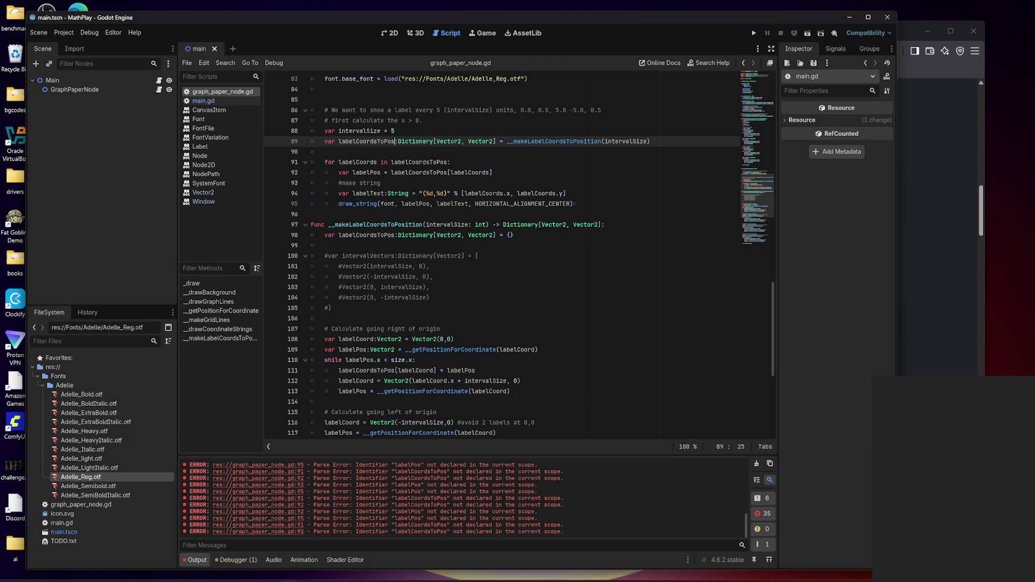
scroll(519, 256, down, 4)
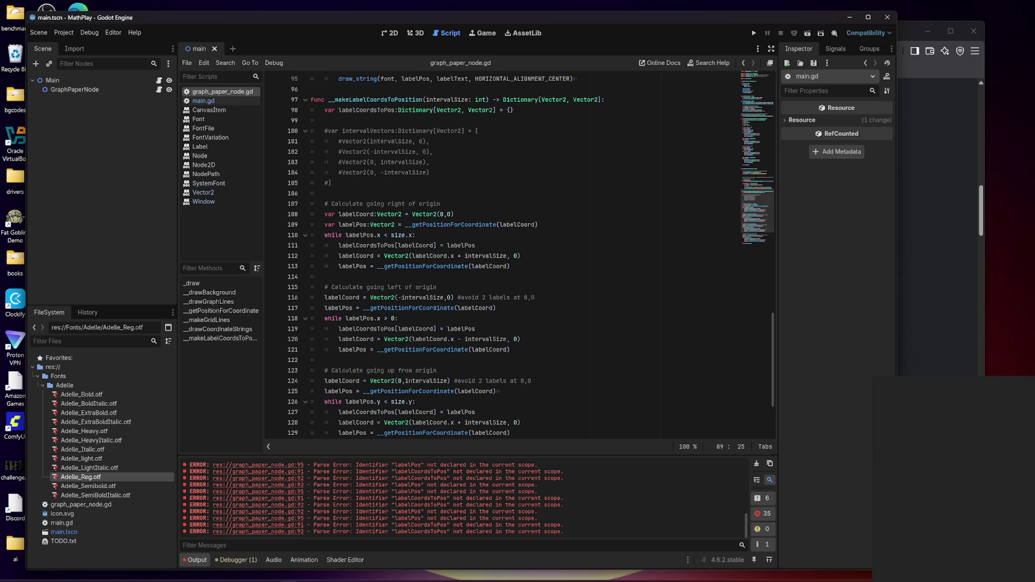
click(324, 120)
key(Return)
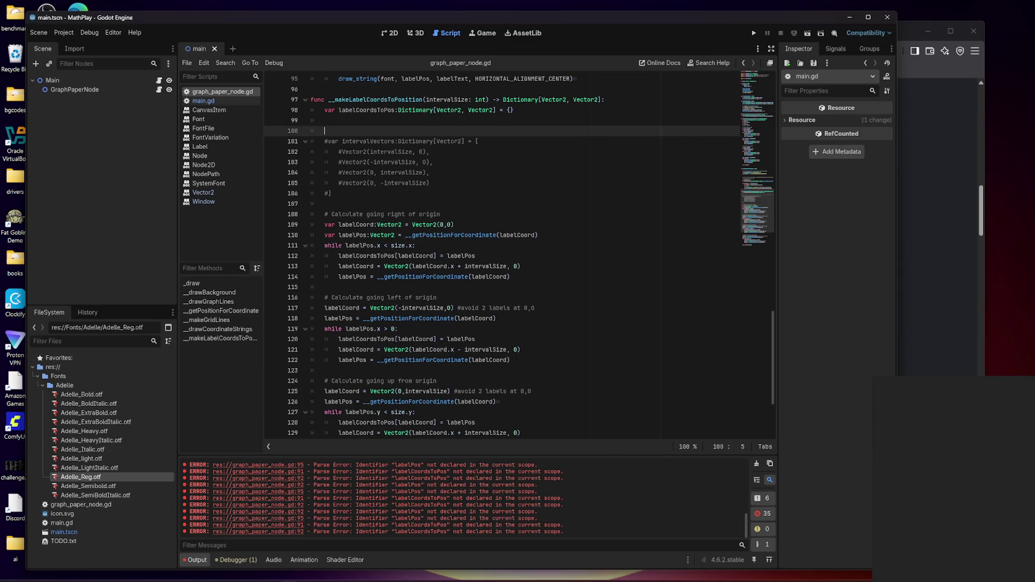
text(# )
text(A)
text(b)
key(BackSpace)
key(BackSpace)
text(Idea to )
text(avoid the 4 )
text(loop)
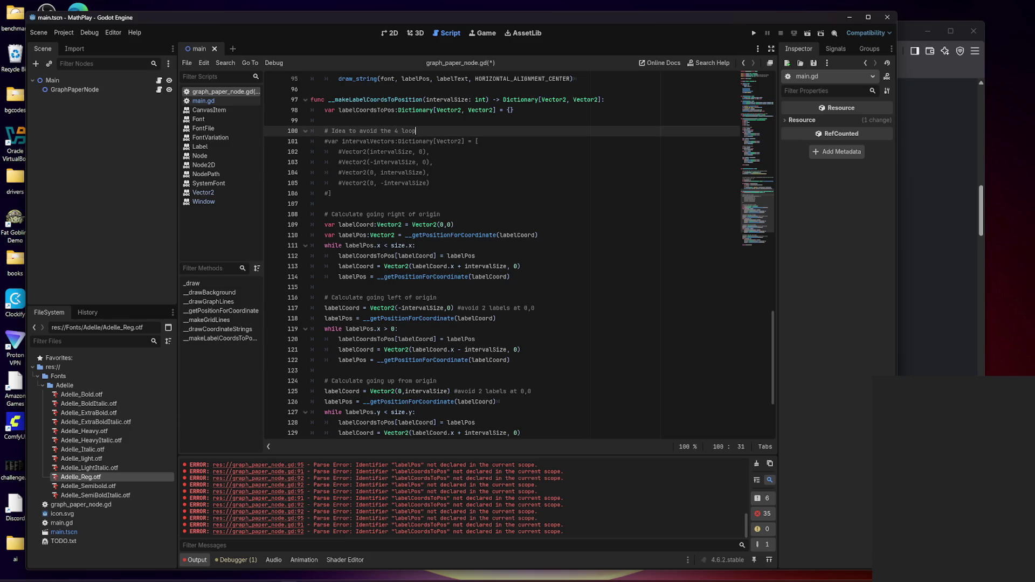
text(s, but would have )
text(to map this)
key(BackSpace)
key(BackSpace)
text(ese to a )
text(test funct)
text(ion)
key(BackSpace)
key(BackSpace)
key(BackSpace)
- Add a second comment '# test lambda to determine when to end the loop' and save
key(Return)
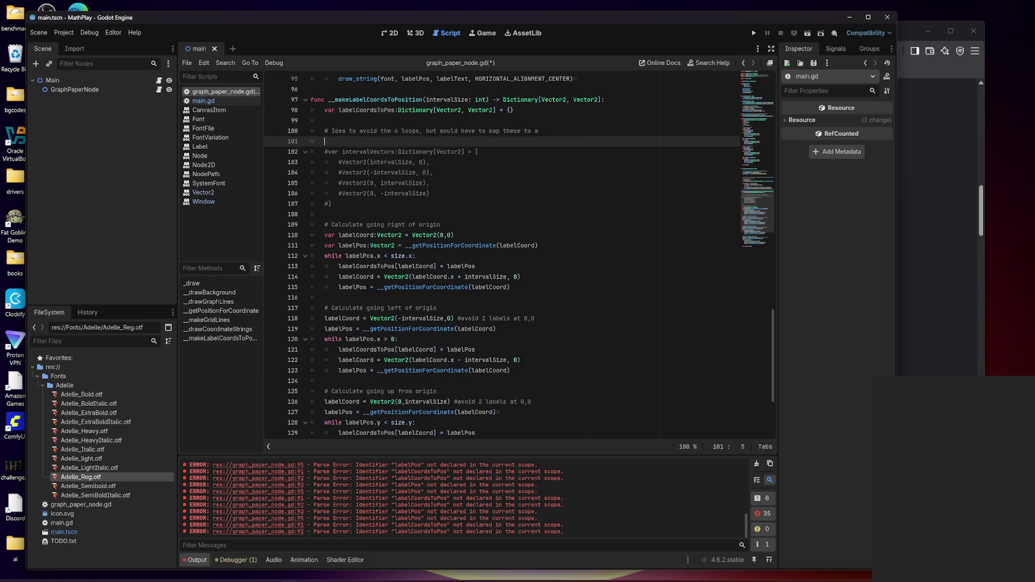
text(# test )
text(lambd)
text(a t)
text(to determine)
text( when to )
text(end the )
text(loop)
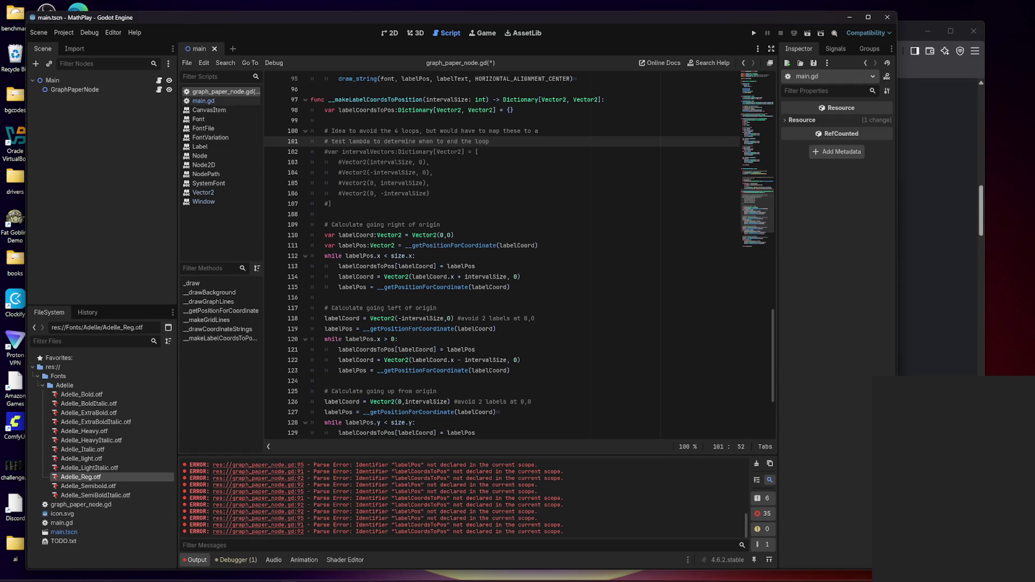
key(ctrl+s)
scroll(501, 256, up, 8)
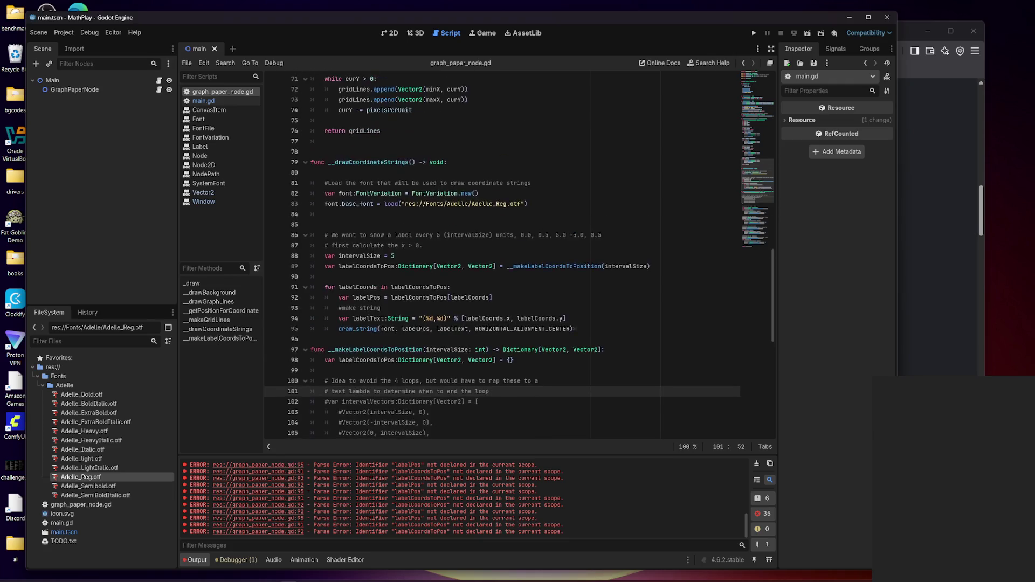
scroll(502, 256, up, 4)
- Run the project with F5, force-close the frozen game, and reopen MathPlay from the Project Manager
key(F5)
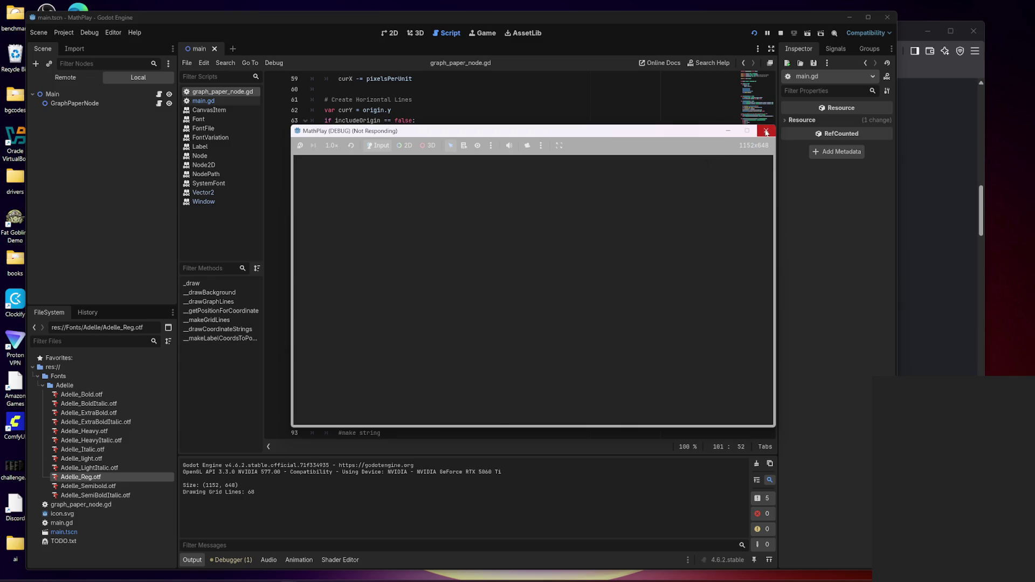
click(665, 291)
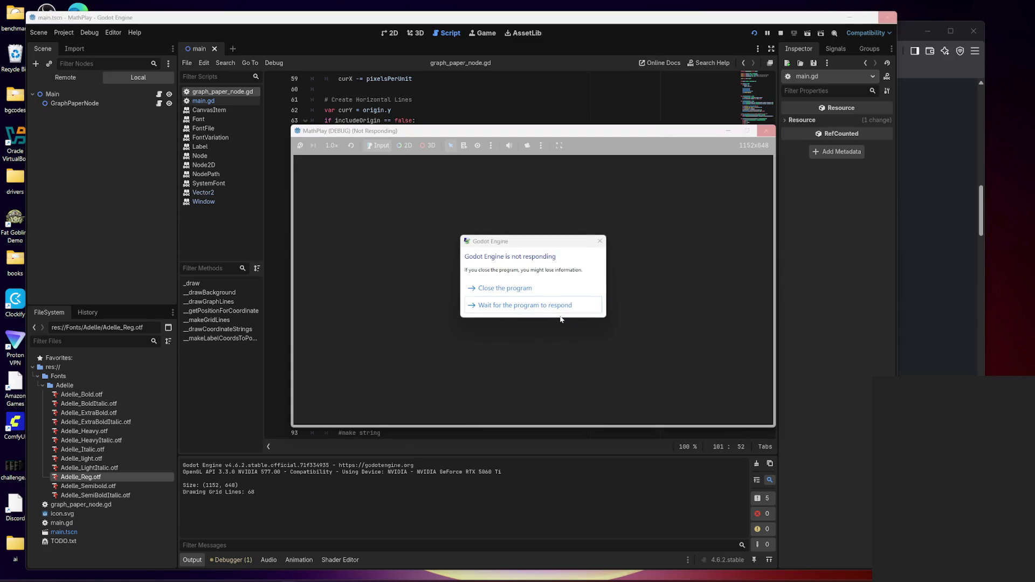
click(524, 290)
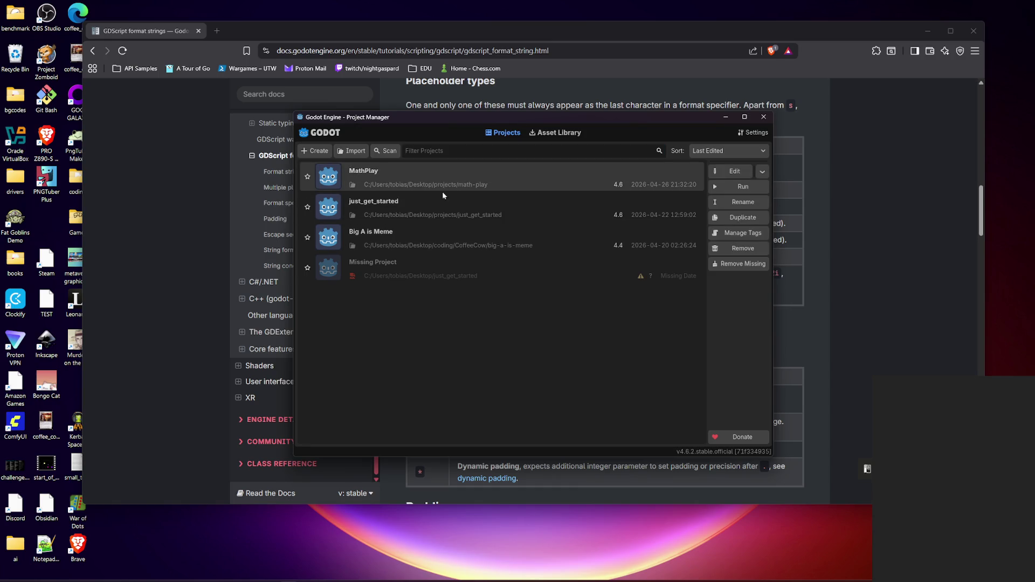
double_click(438, 183)
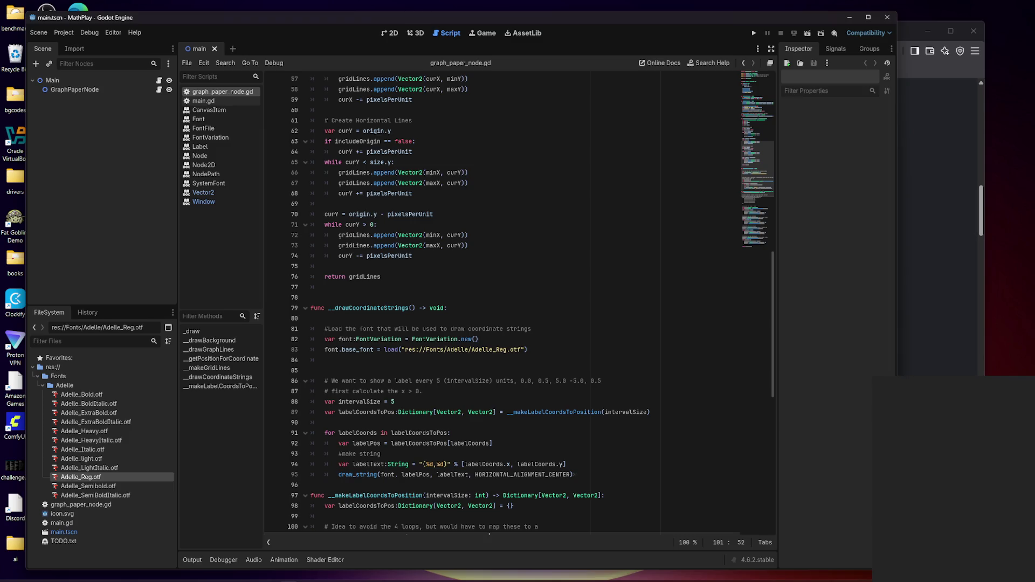
- Delete the empty line 85 in graph_paper_node.gd
scroll(501, 301, down, 3)
click(377, 277)
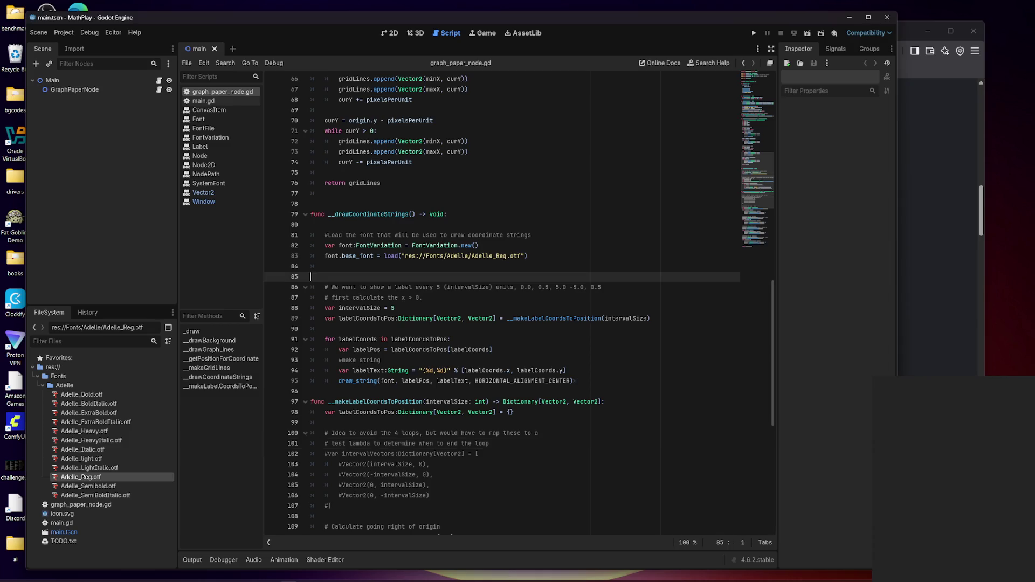
key(BackSpace)
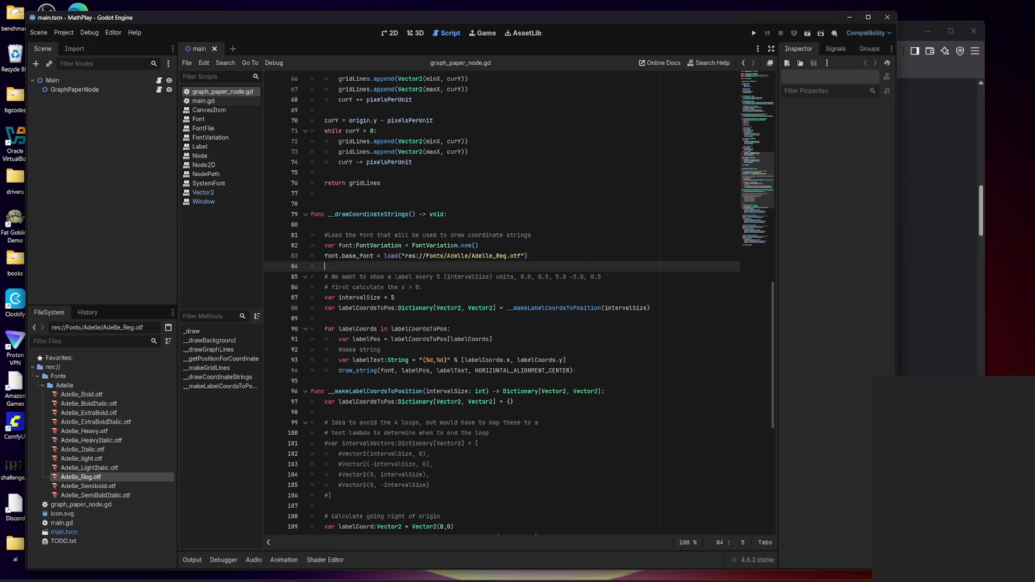
- Scroll back up to _drawBackground, then bring the GDScript format strings docs forward
scroll(501, 302, up, 7)
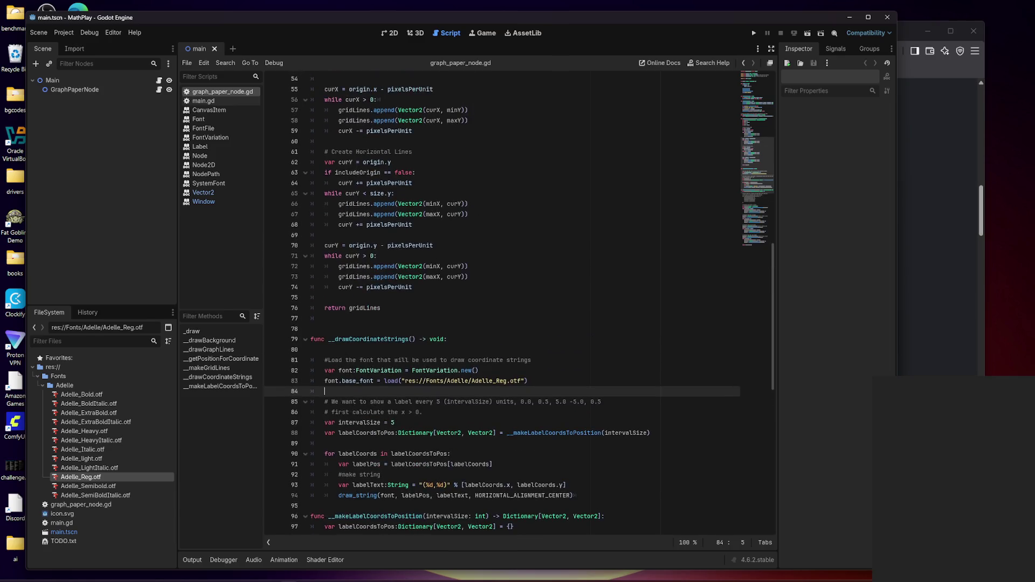
scroll(501, 302, up, 7)
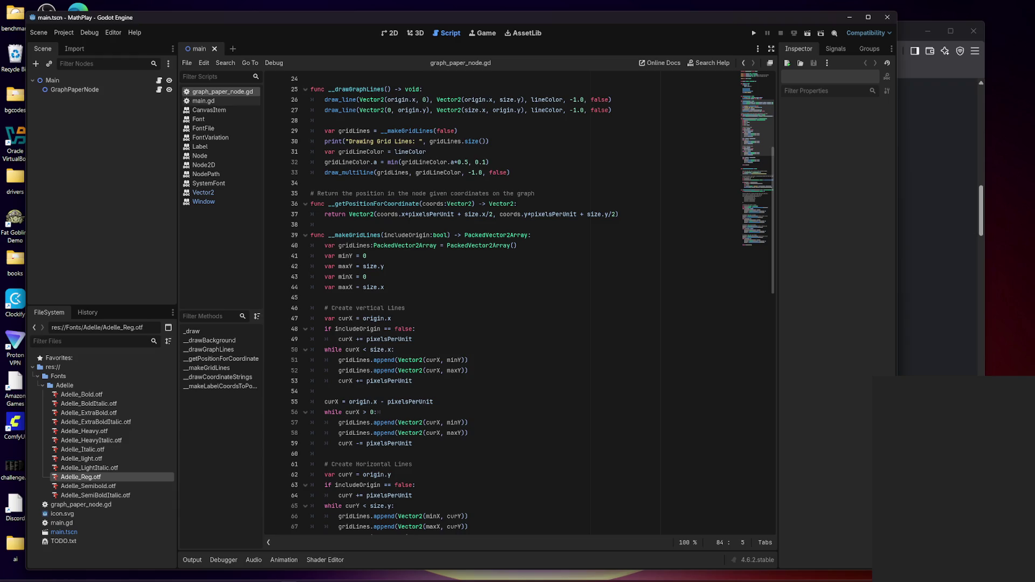
scroll(501, 302, up, 1)
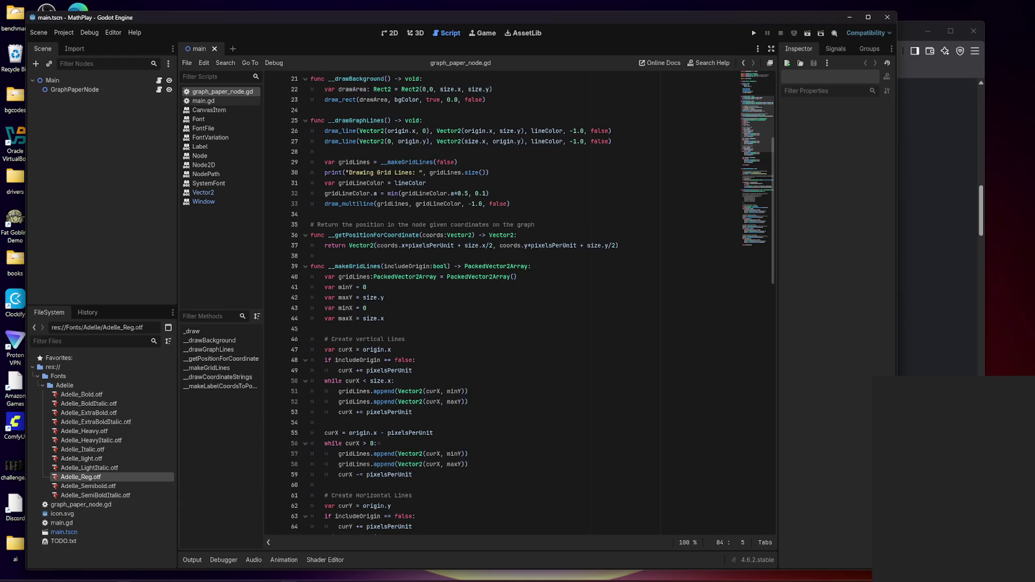
click(148, 574)
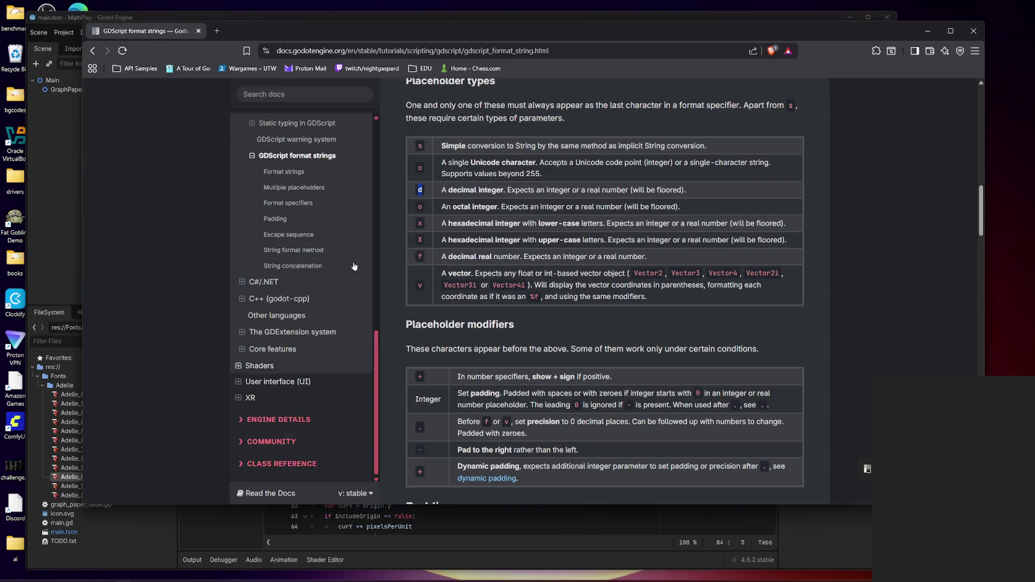
- In a new tab, search 'when my game crashes godot also crashes' and expand the AI summary
click(217, 31)
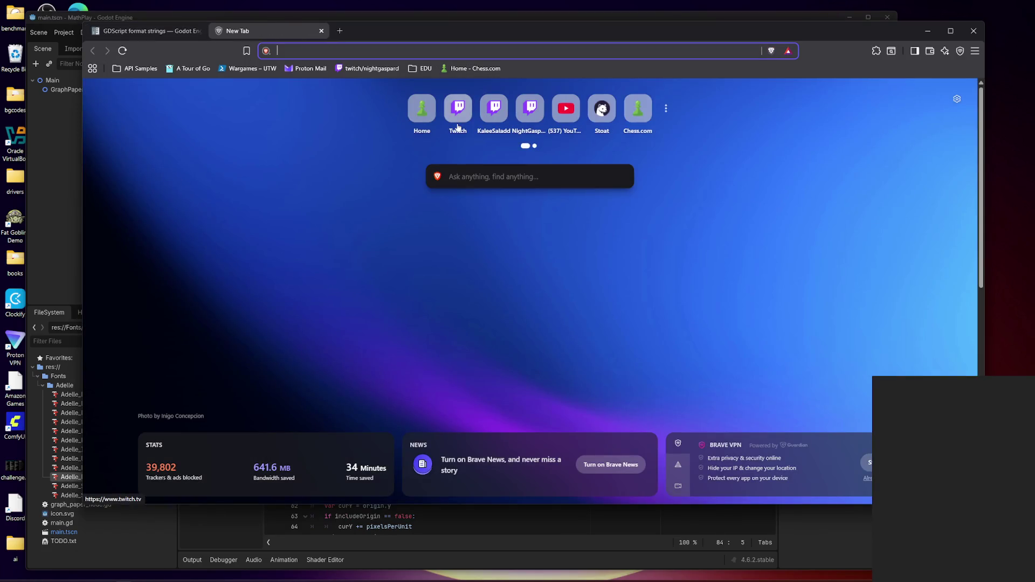
text(when my ga)
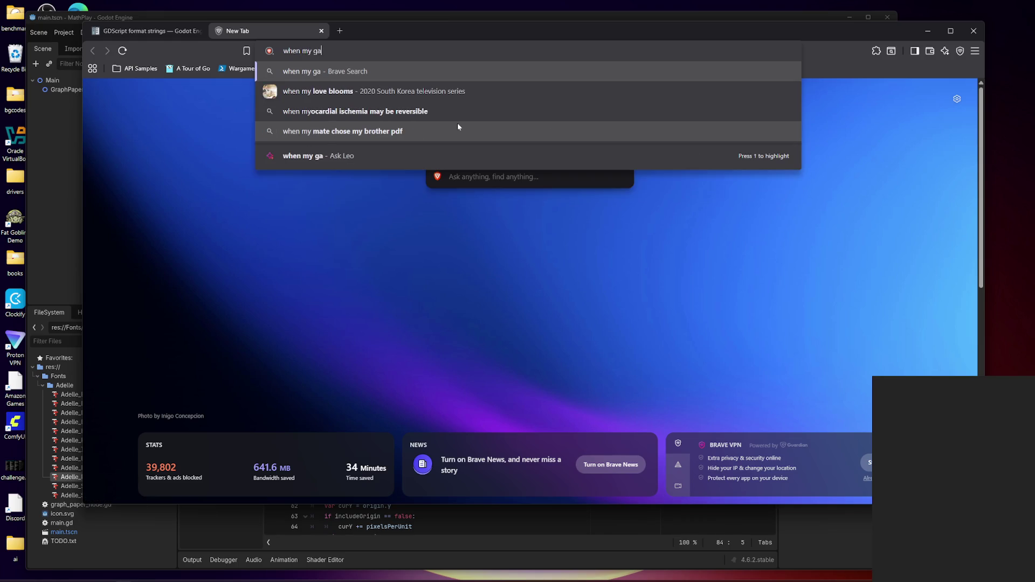
text(me crashes god)
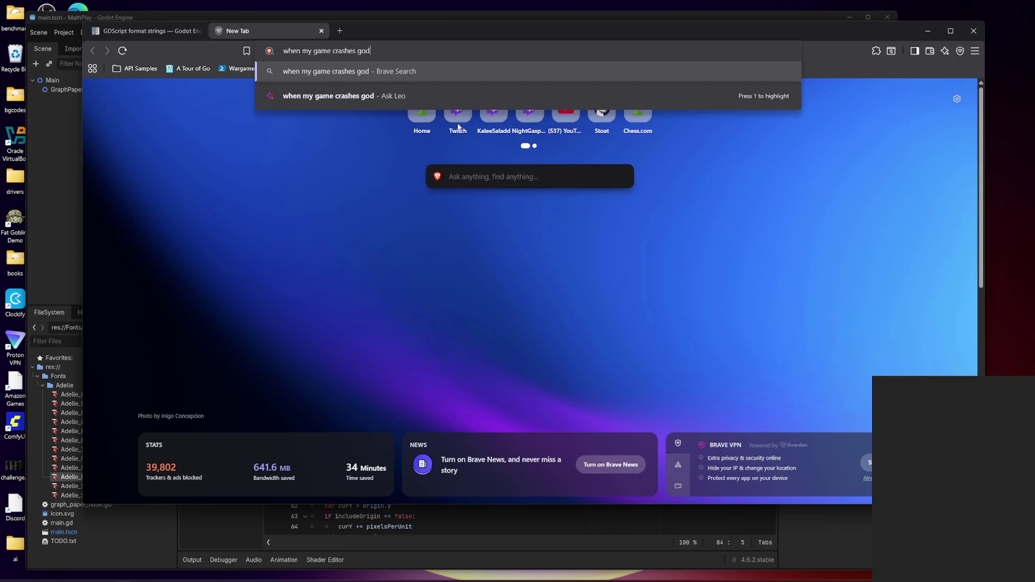
text(ot)
text( also crashes)
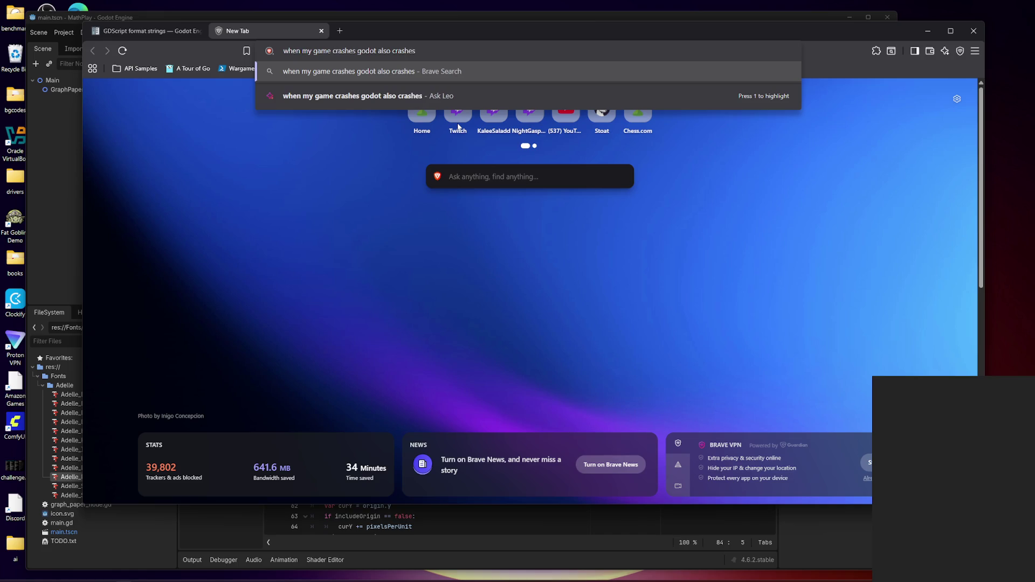
key(Return)
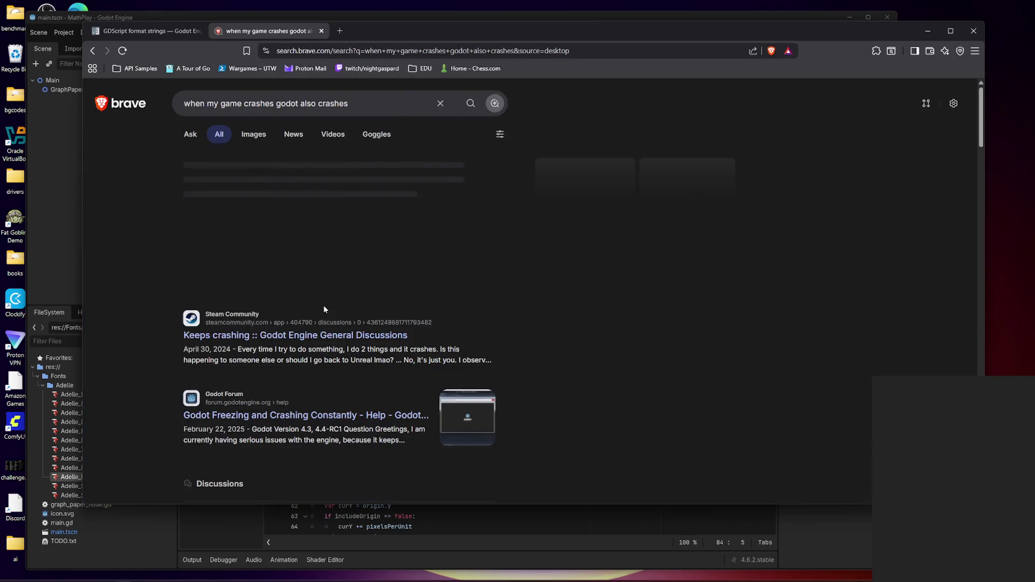
click(345, 266)
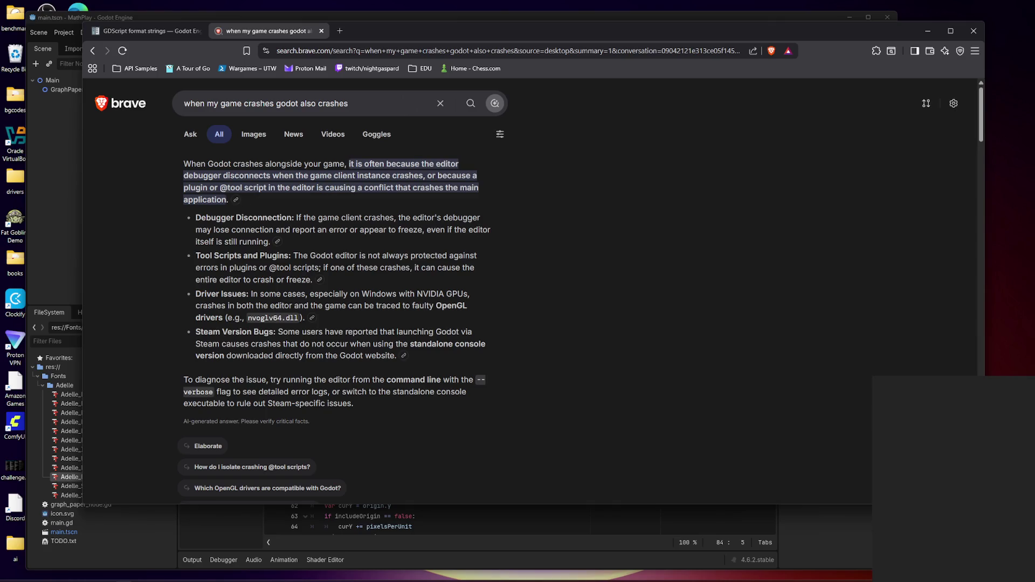
scroll(364, 204, down, 4)
scroll(363, 205, up, 4)
- Refine the search to 'when my game crashes due to an infinite loop godot also crashes'
click(302, 103)
text(due to )
text(an infini)
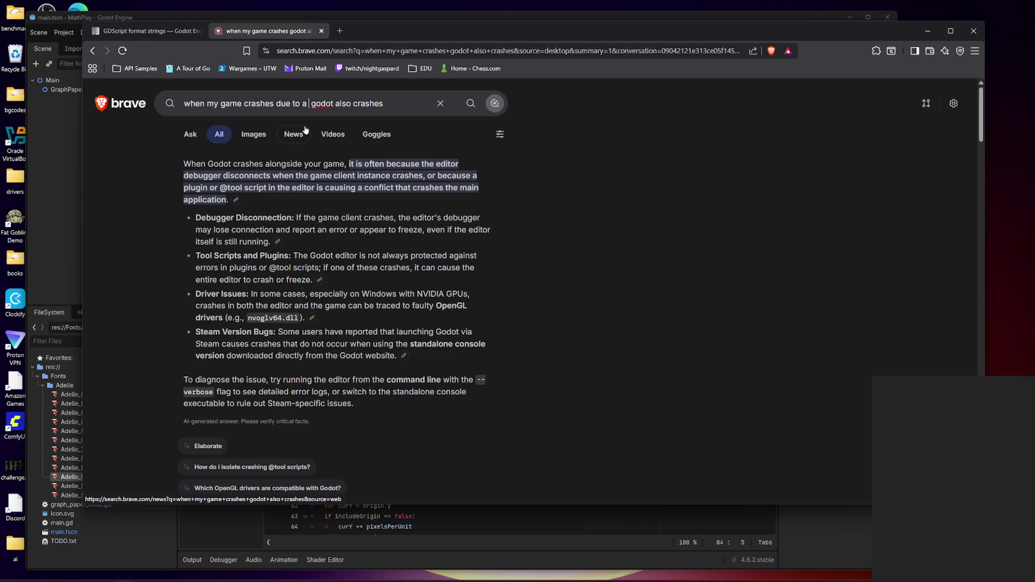
text(te loop)
key(Return)
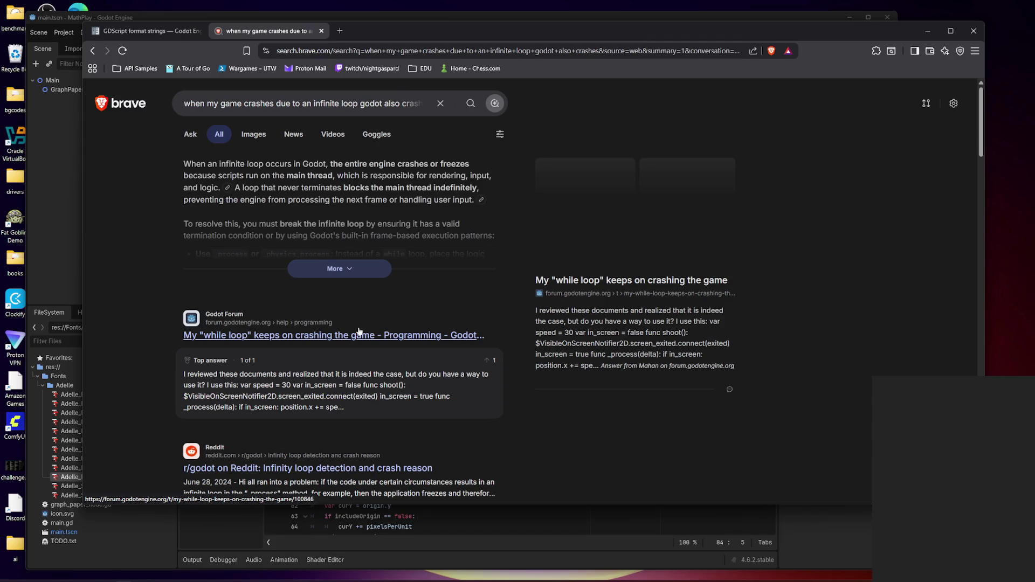
- Open the while-loop forum thread and the Reddit infinite-loop post in background tabs, then view the forum thread
scroll(372, 350, down, 2)
scroll(372, 351, down, 1)
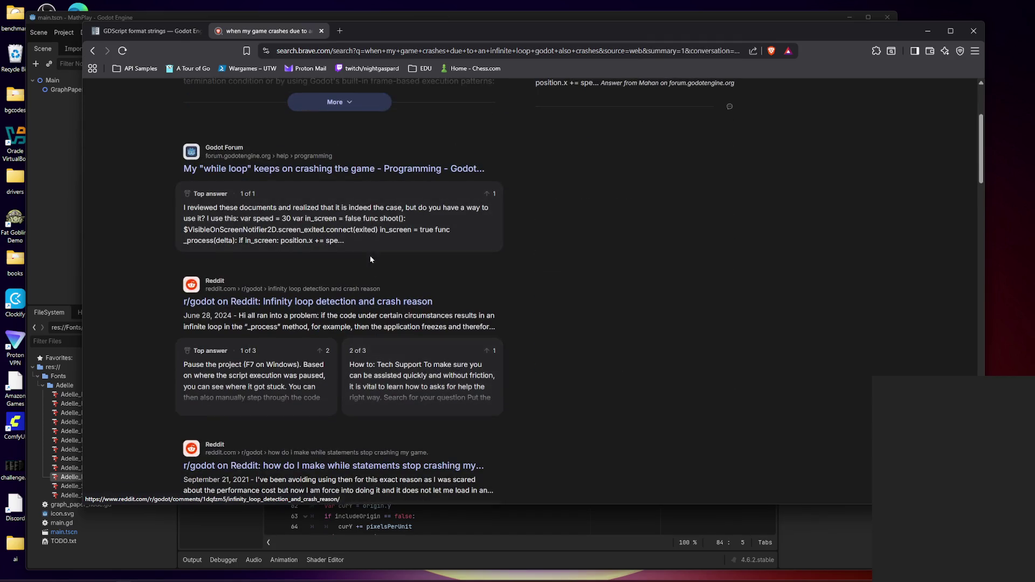
right_click(369, 166)
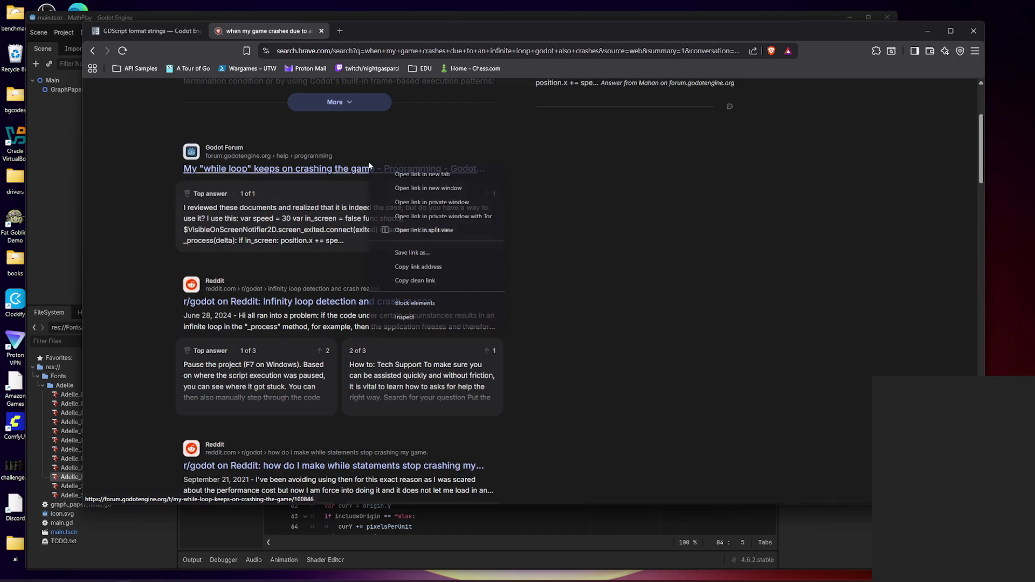
click(409, 174)
right_click(341, 293)
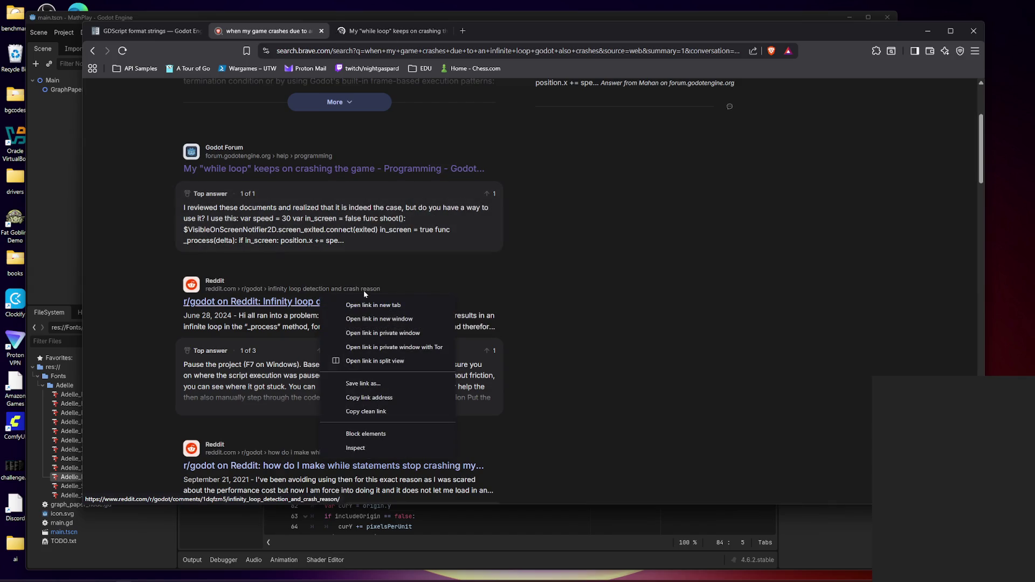
click(365, 301)
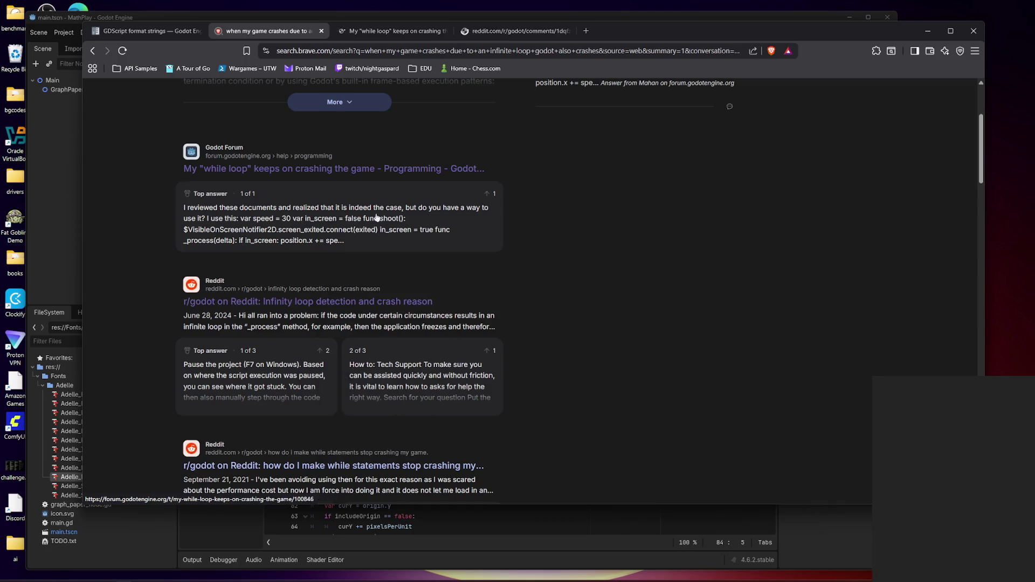
click(387, 30)
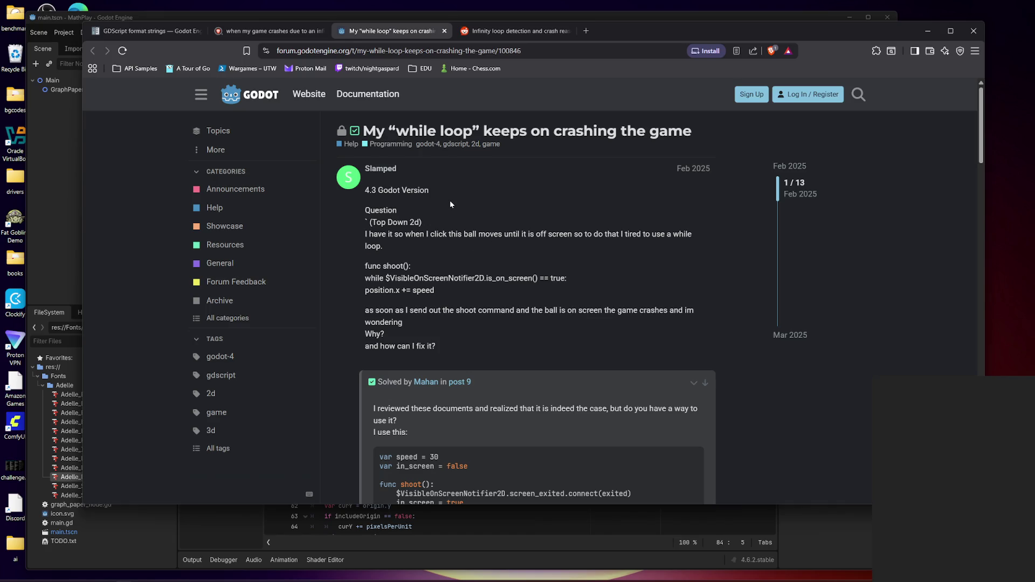
- Study the question's while loop, highlighting the is_on_screen() condition and the position.x += speed line
scroll(449, 204, down, 1)
scroll(450, 204, up, 1)
scroll(452, 285, down, 3)
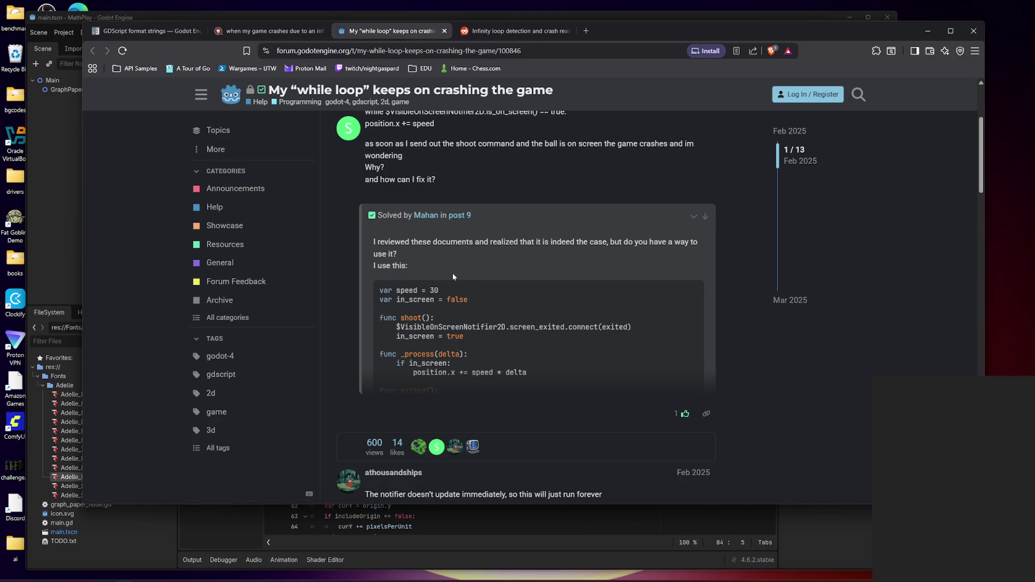
scroll(470, 256, up, 3)
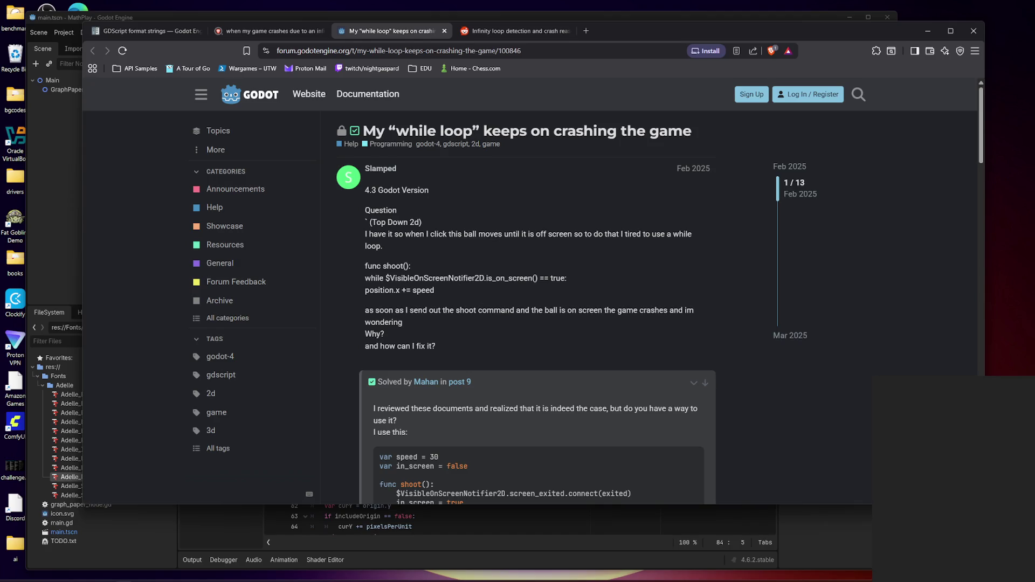
drag(364, 278, 579, 290)
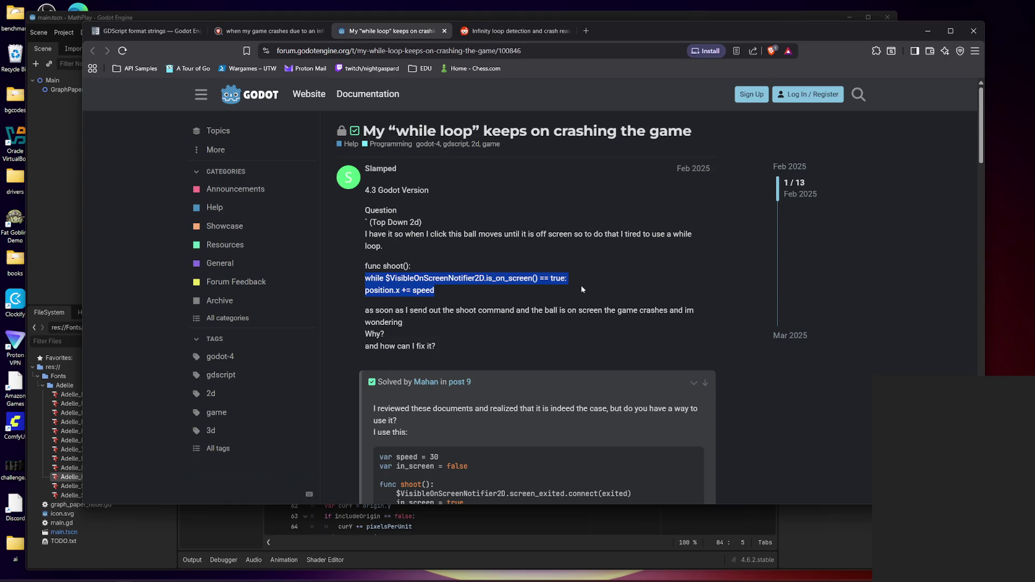
mouse_move(452, 278)
mouse_down()
mouse_move(585, 282)
mouse_move(385, 278)
mouse_move(539, 278)
mouse_up()
click(384, 279)
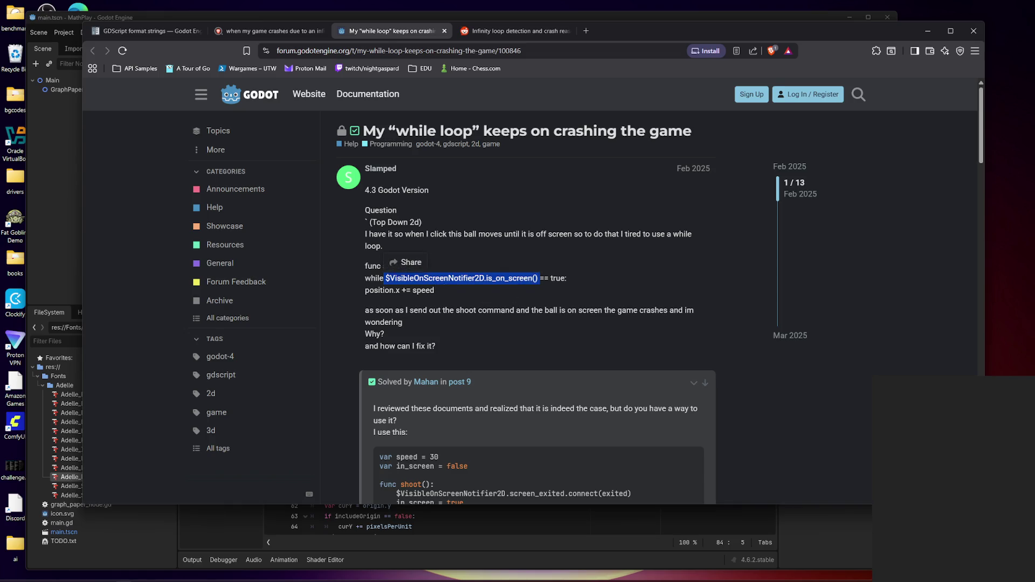
click(396, 287)
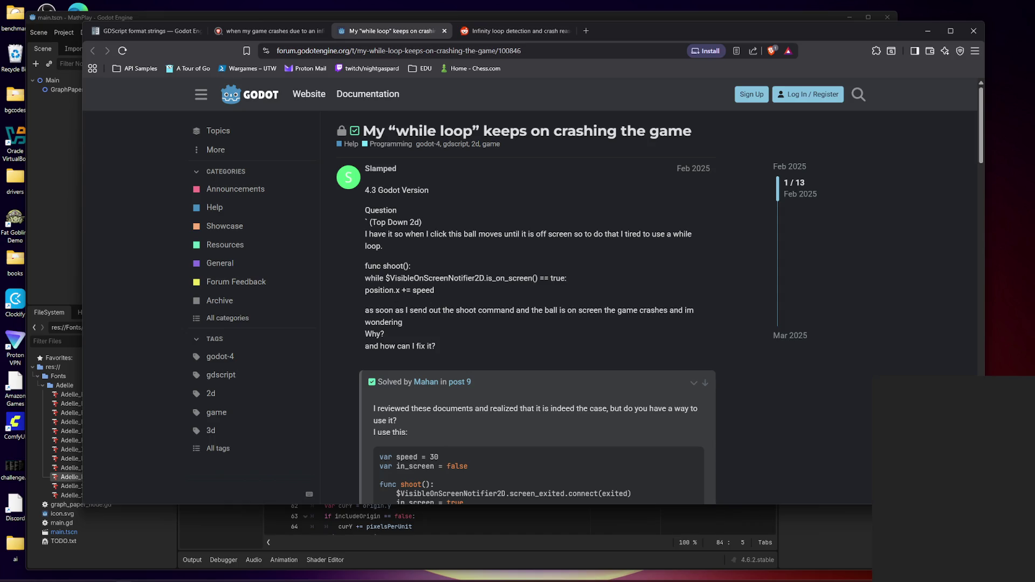
drag(365, 290, 454, 290)
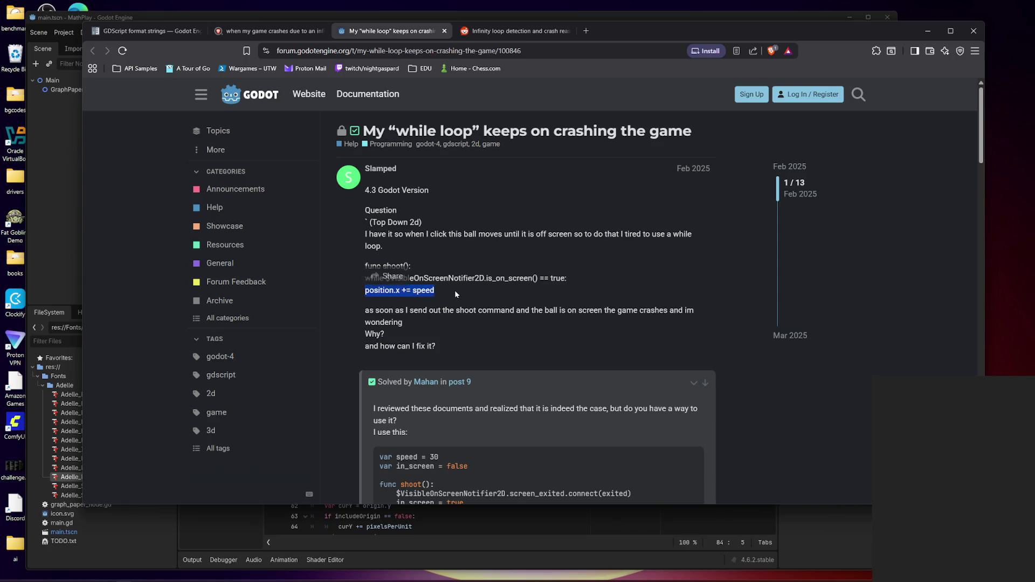
click(455, 290)
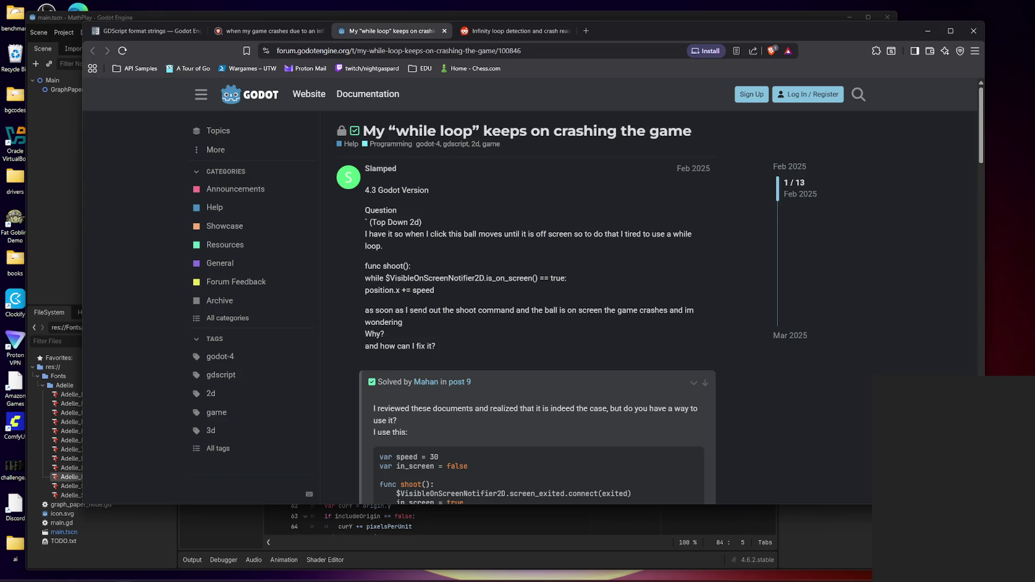
mouse_move(386, 279)
mouse_down()
mouse_move(600, 285)
mouse_move(571, 275)
mouse_up()
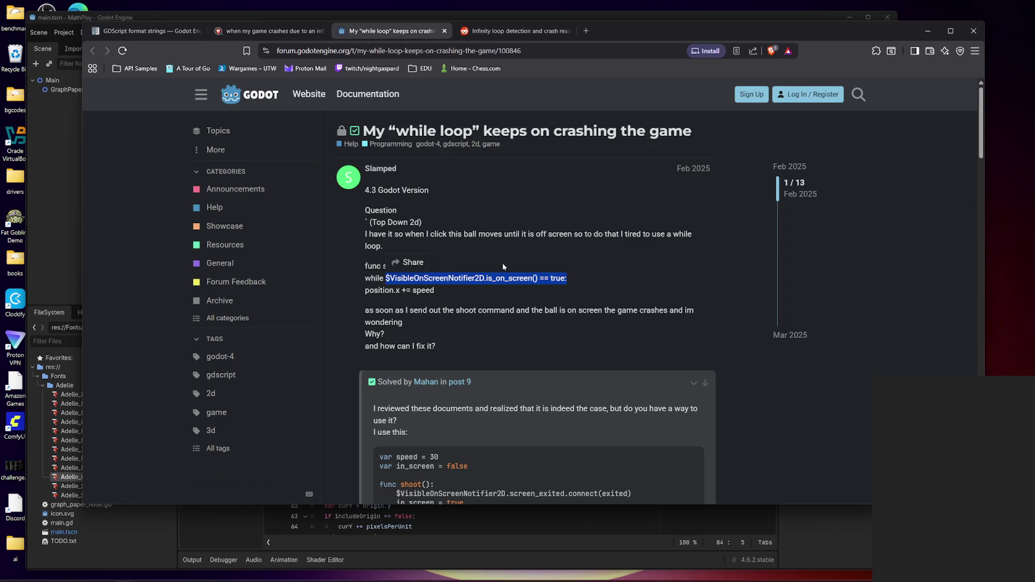
click(388, 287)
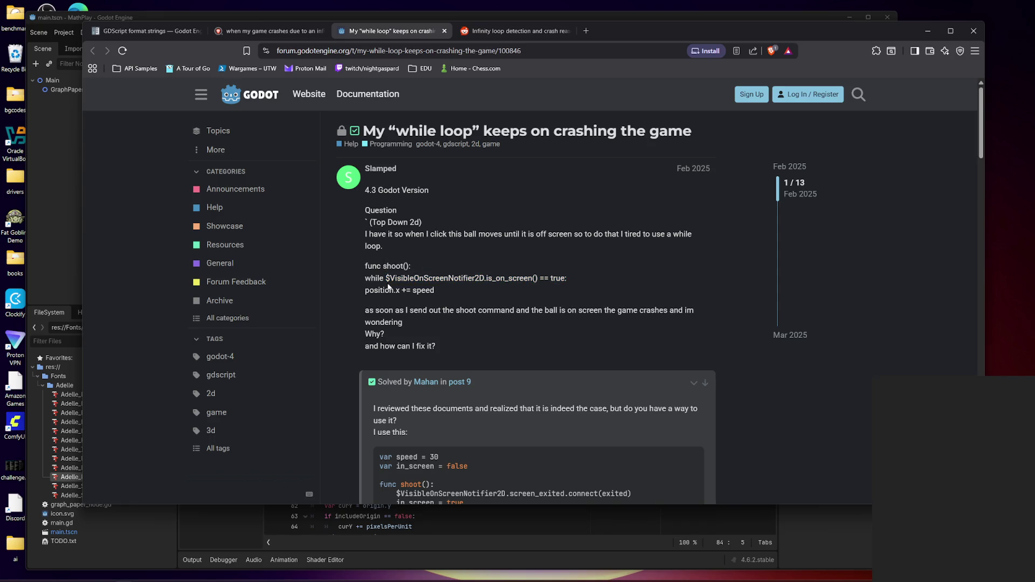
mouse_move(386, 278)
mouse_down()
mouse_move(364, 278)
mouse_move(567, 278)
mouse_up()
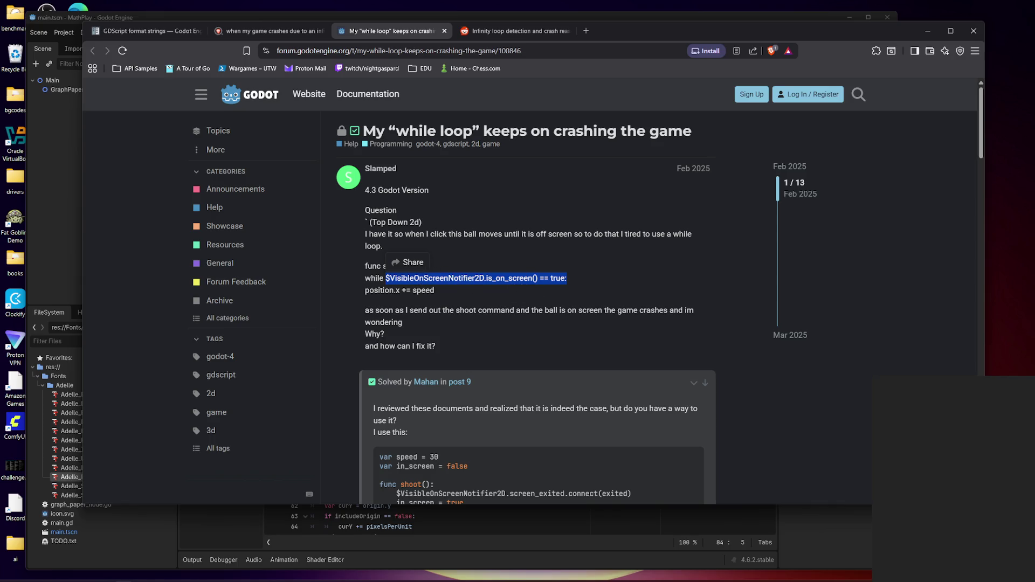
click(458, 291)
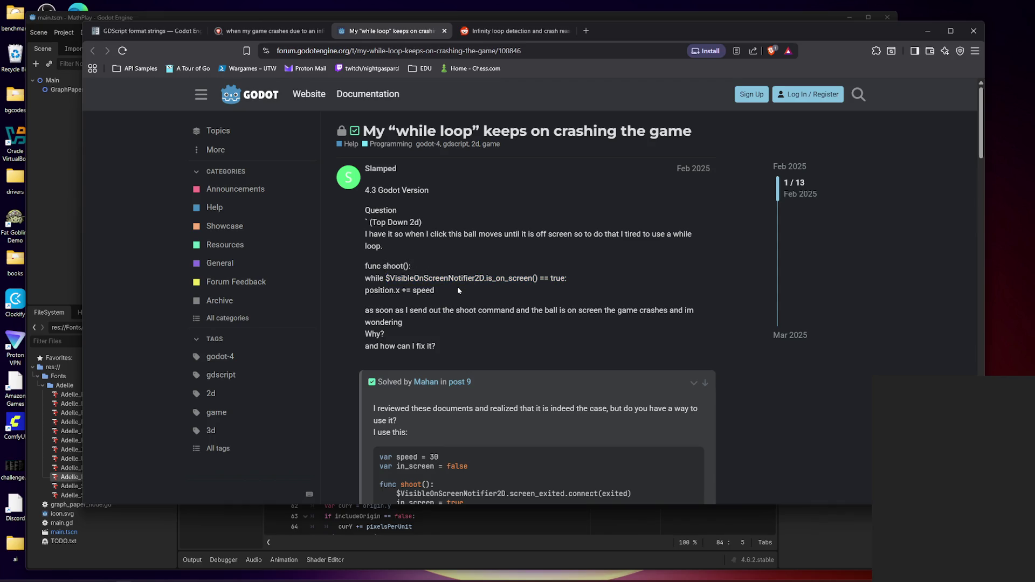
double_click(509, 279)
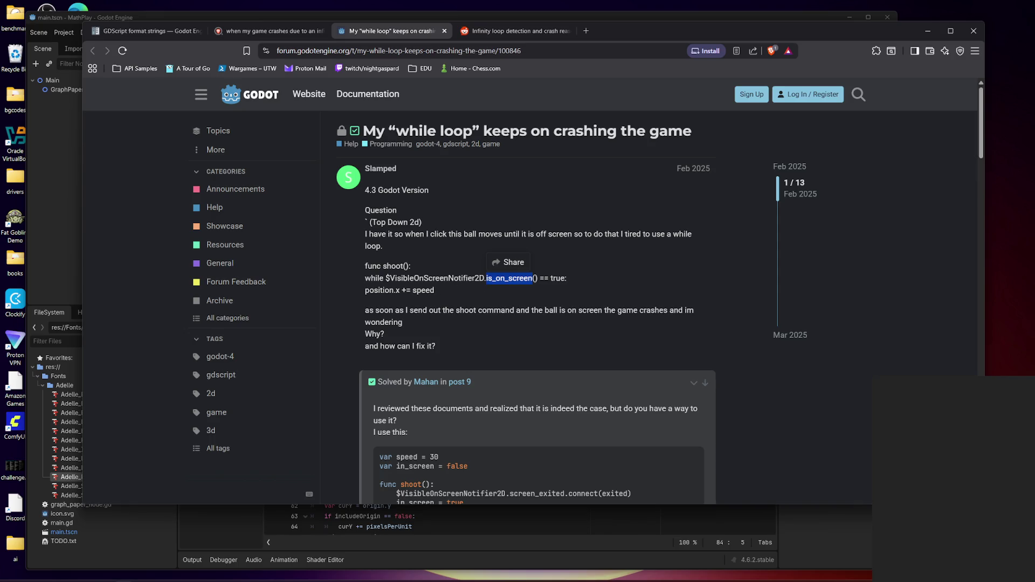
mouse_move(434, 291)
mouse_down()
mouse_move(375, 278)
mouse_move(359, 293)
mouse_move(399, 291)
mouse_up()
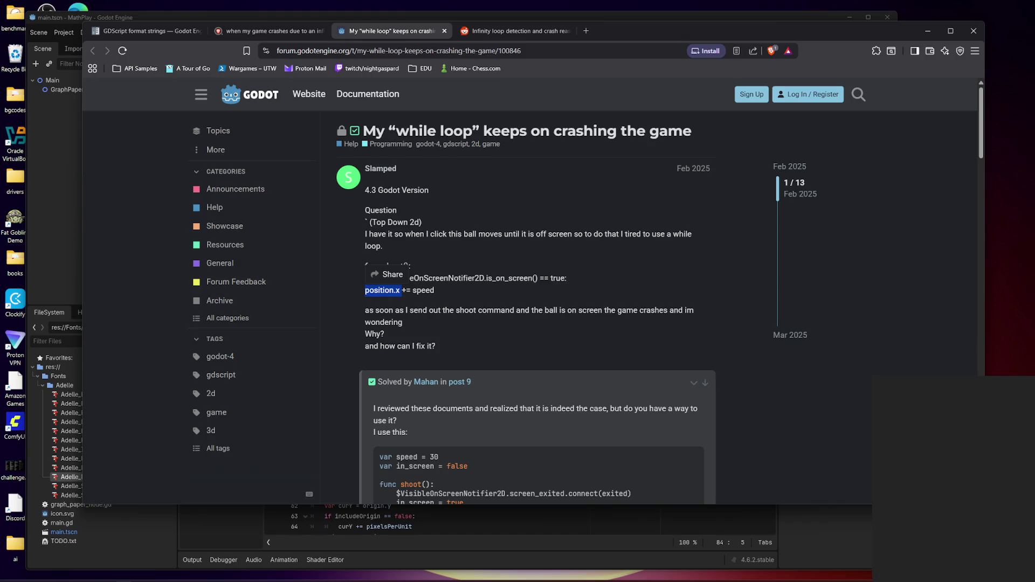
click(400, 291)
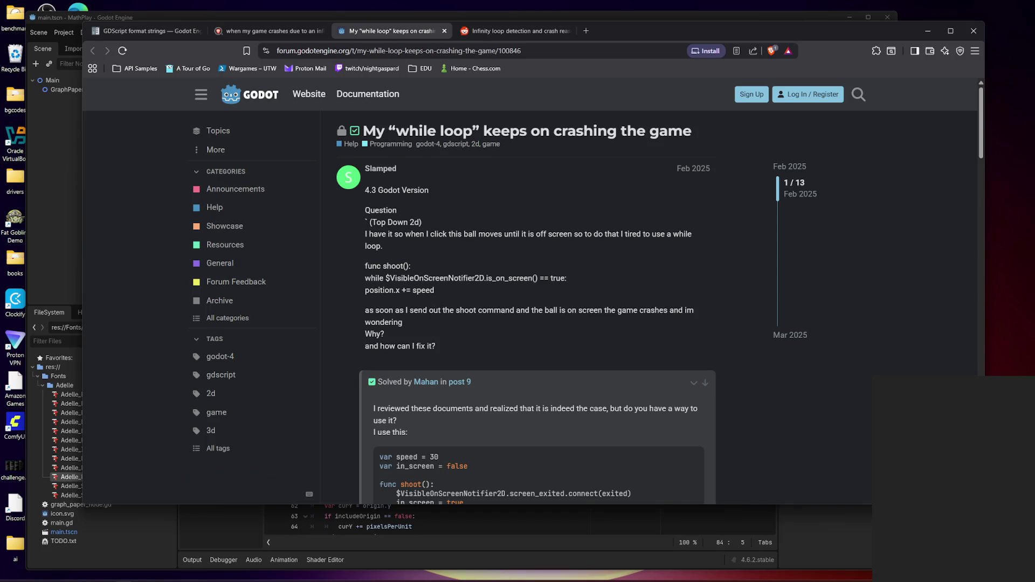
- Scroll to the accepted answer and expand its code into the View code window
scroll(480, 305, down, 3)
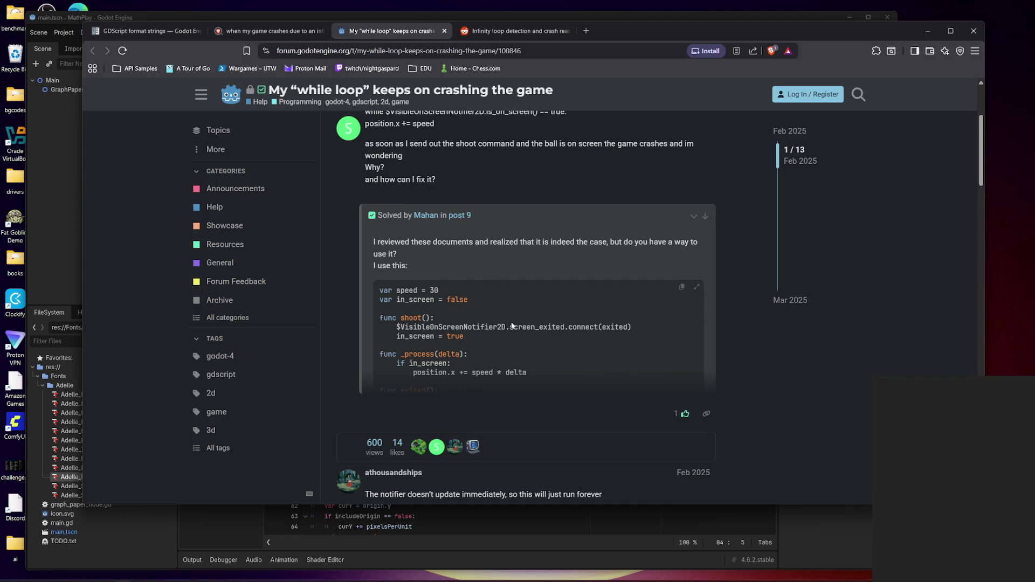
scroll(512, 326, down, 3)
scroll(506, 337, up, 3)
scroll(484, 369, down, 9)
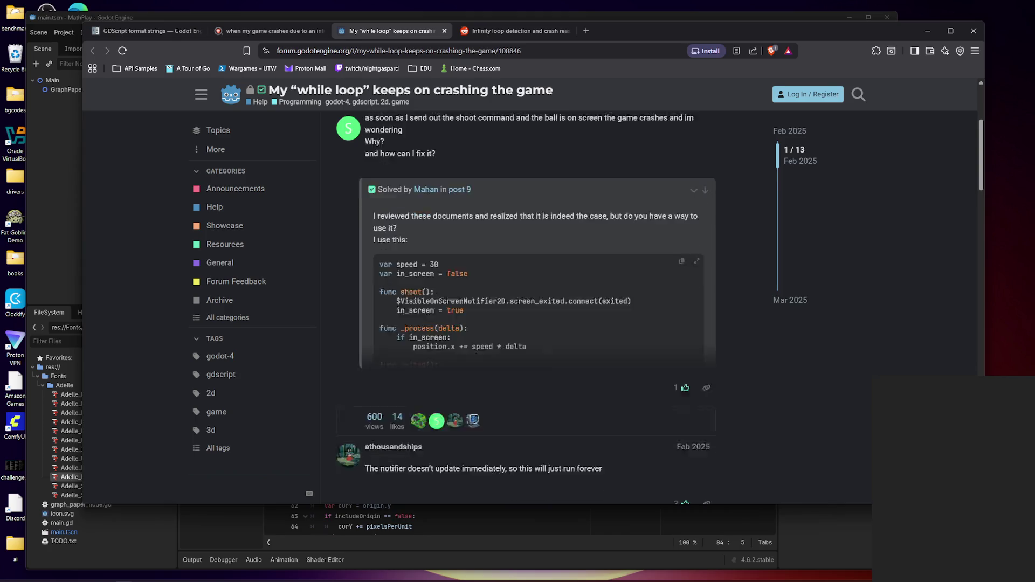
scroll(484, 369, up, 8)
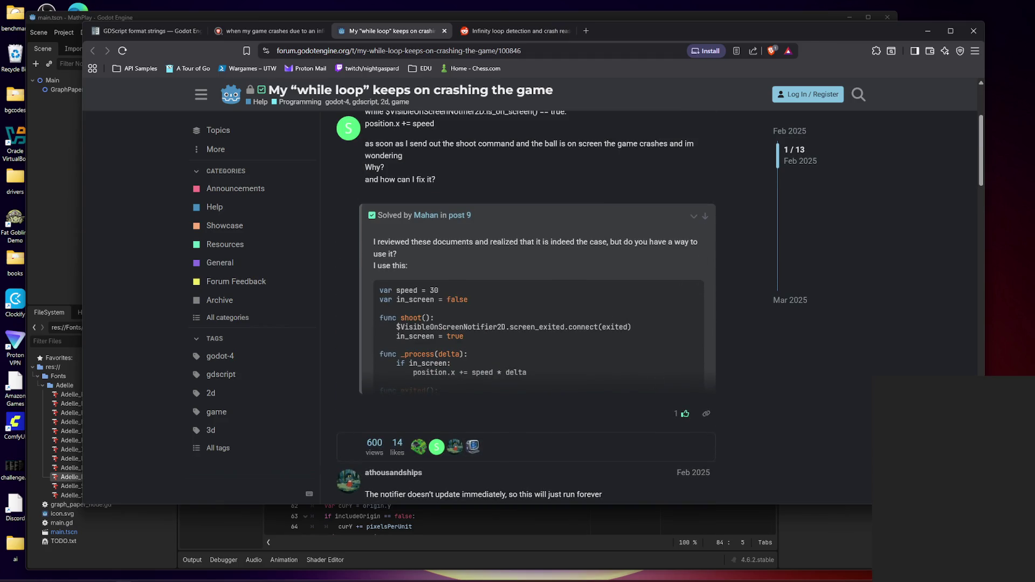
mouse_move(493, 372)
mouse_down()
mouse_move(383, 319)
mouse_move(505, 327)
mouse_up()
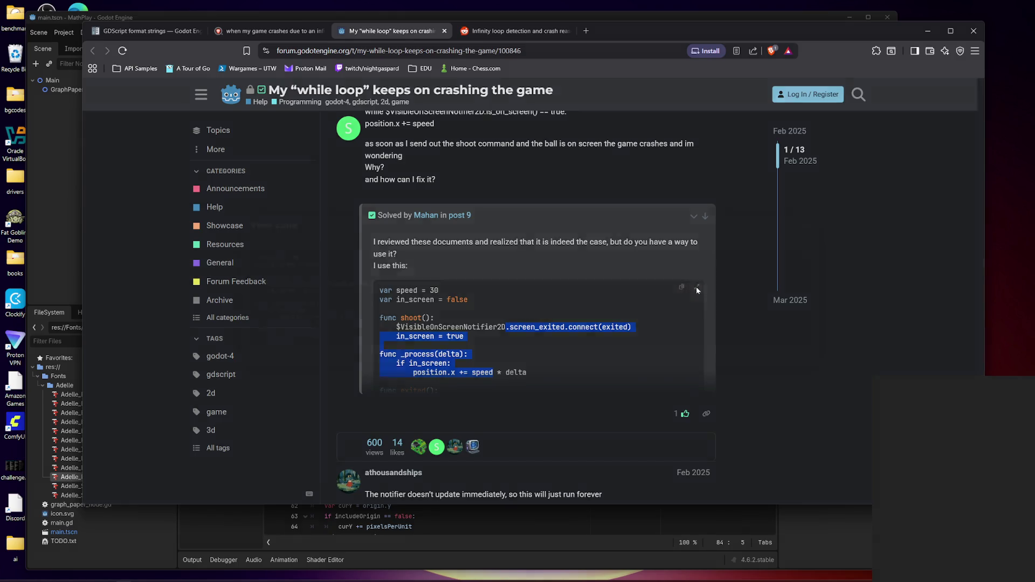
click(696, 287)
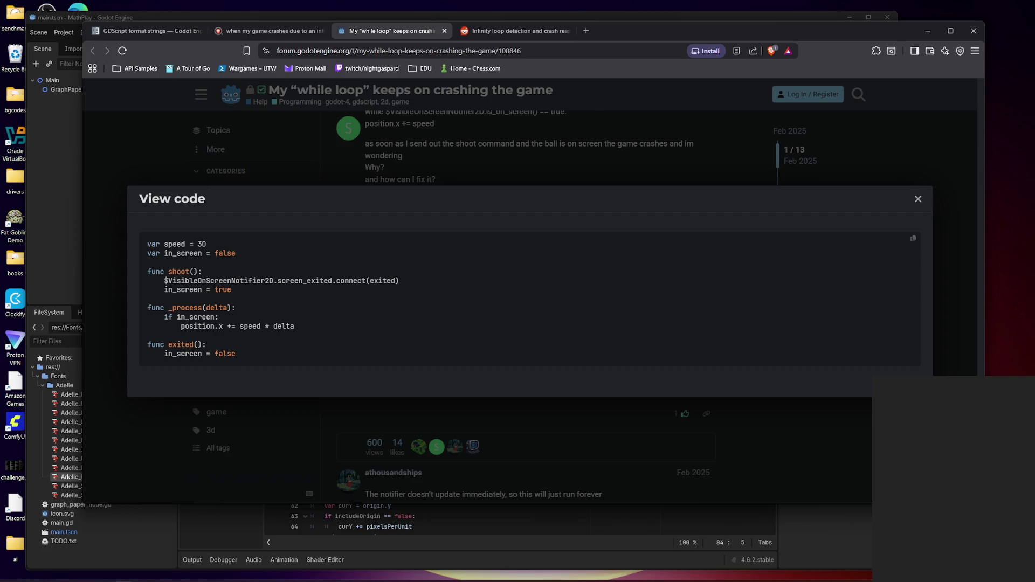
- Read the screen_exited signal connection and the in_screen = true line in the full code
mouse_move(164, 280)
mouse_down()
mouse_move(431, 281)
mouse_move(430, 292)
mouse_up()
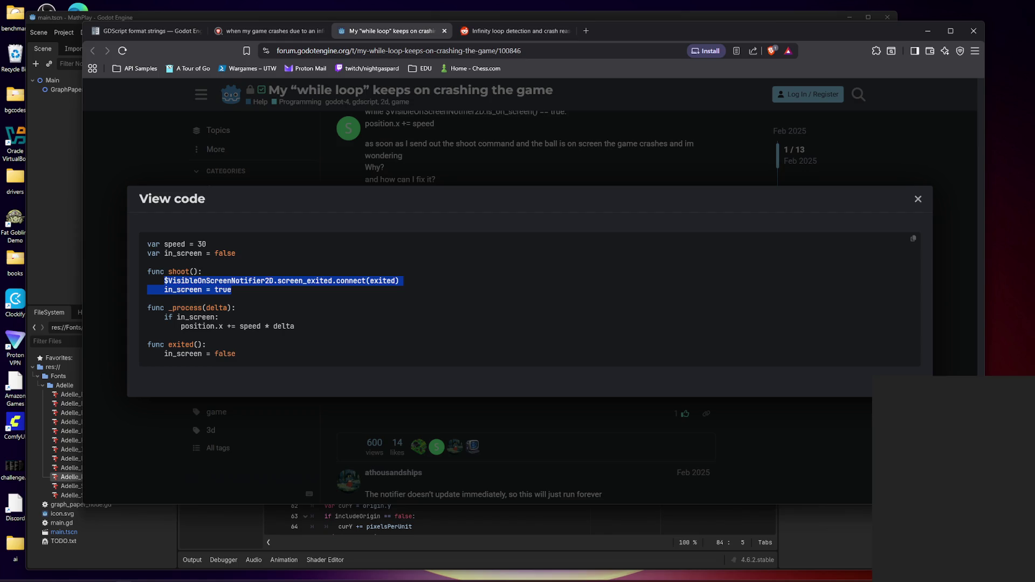
click(430, 291)
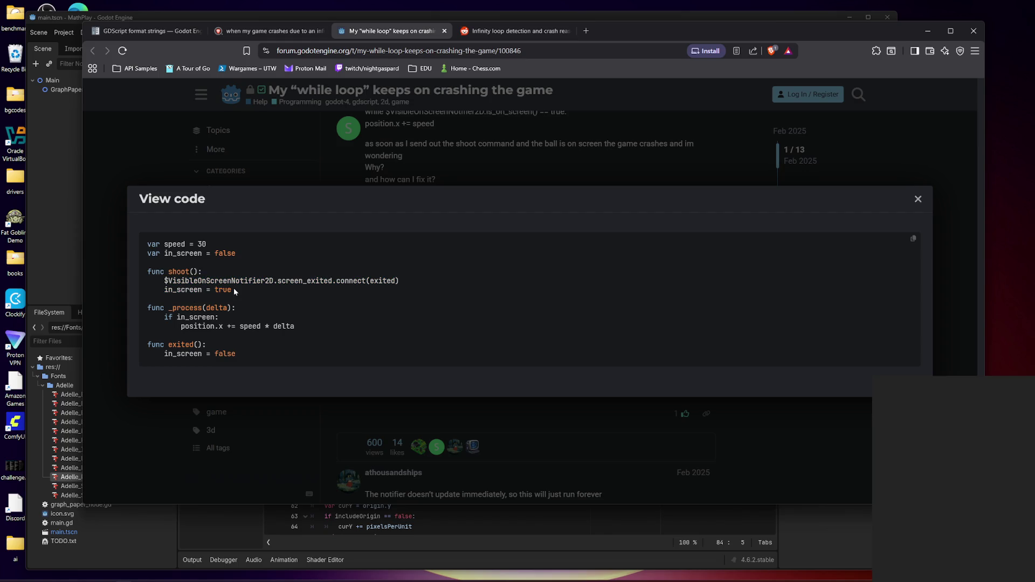
double_click(382, 281)
double_click(300, 281)
click(287, 278)
double_click(299, 281)
double_click(272, 281)
double_click(305, 281)
triple_click(264, 291)
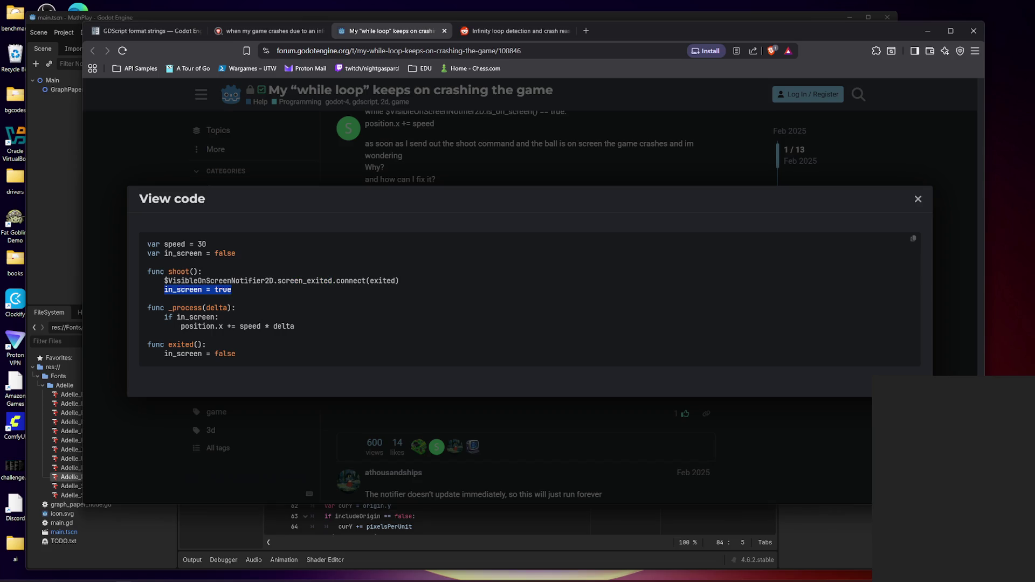
click(264, 291)
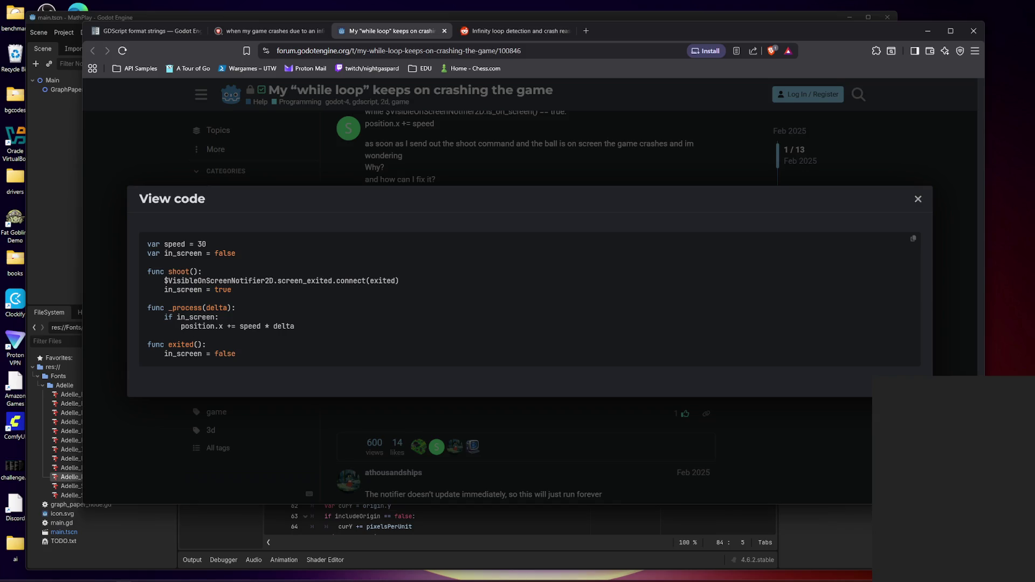
- Review the if in_screen: movement lines in _process, then close the View code window
drag(148, 317, 331, 332)
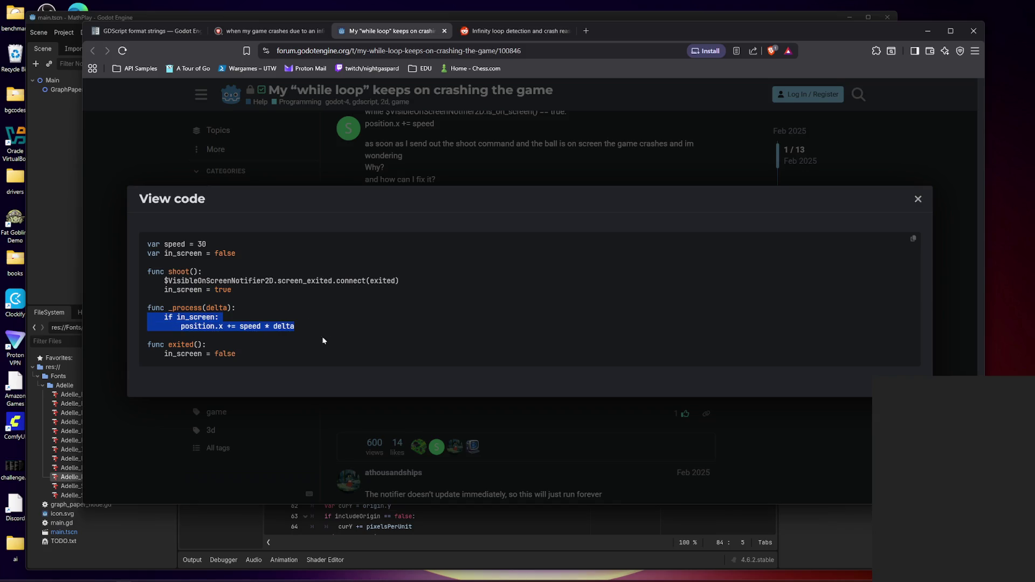
double_click(196, 317)
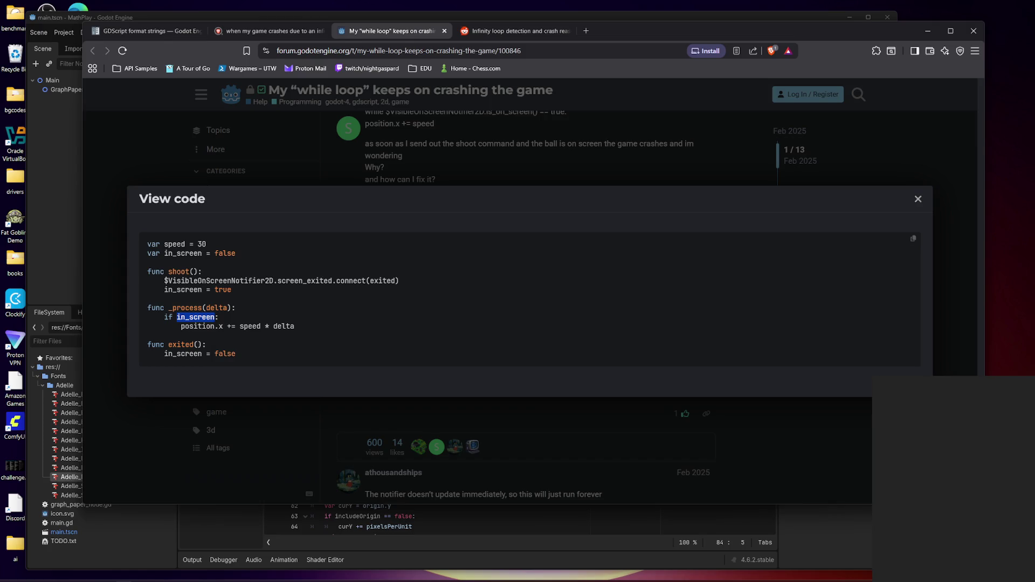
drag(165, 321, 224, 319)
click(221, 318)
click(917, 199)
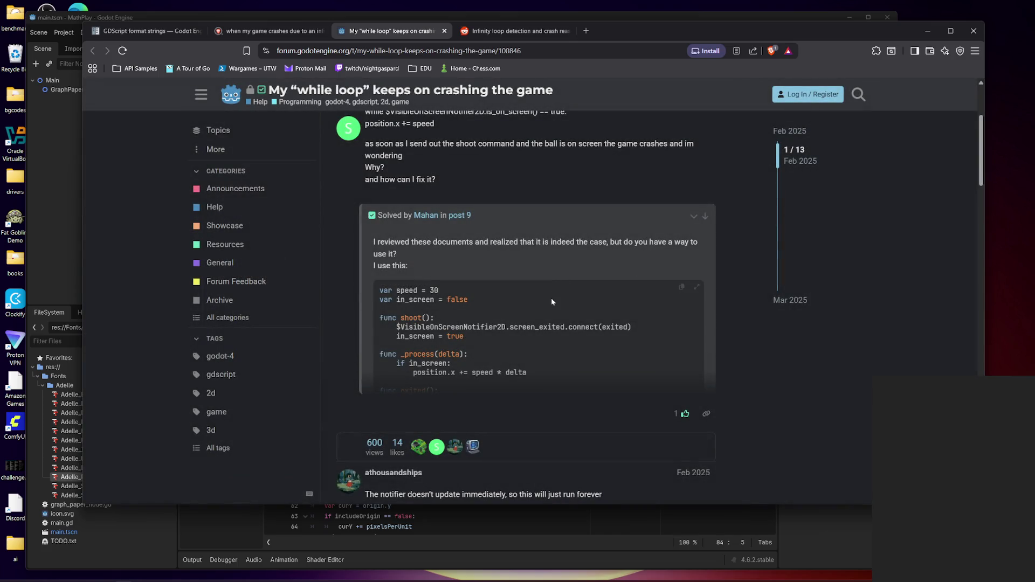
scroll(556, 290, down, 4)
scroll(545, 298, up, 4)
drag(396, 327, 477, 326)
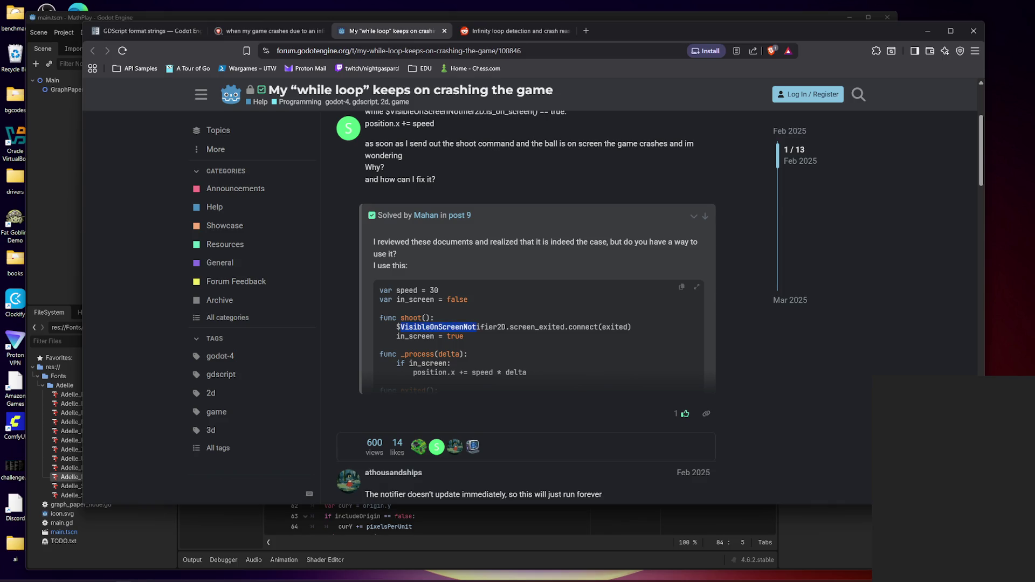
drag(379, 317, 509, 327)
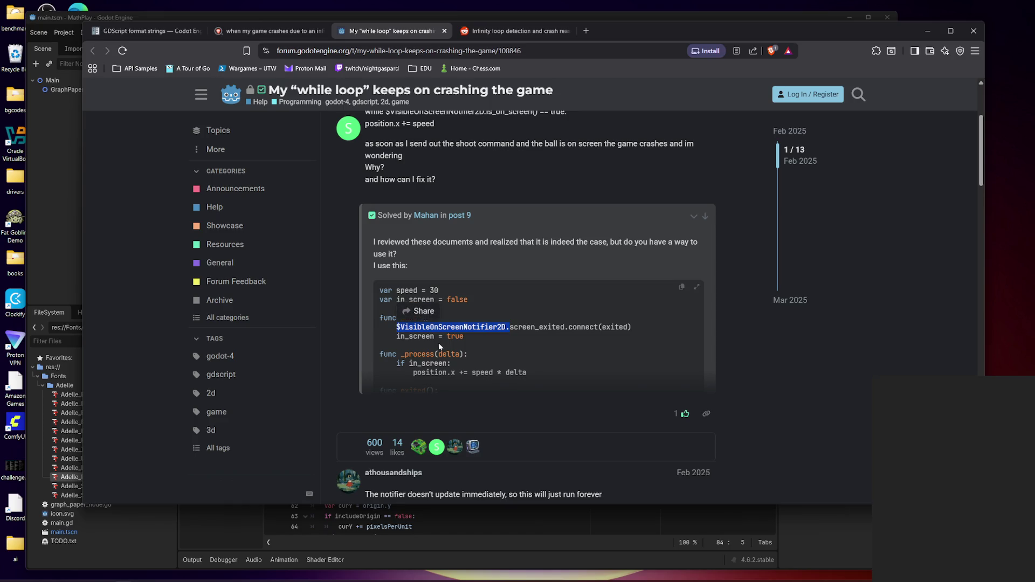
scroll(517, 351, up, 3)
scroll(517, 351, down, 8)
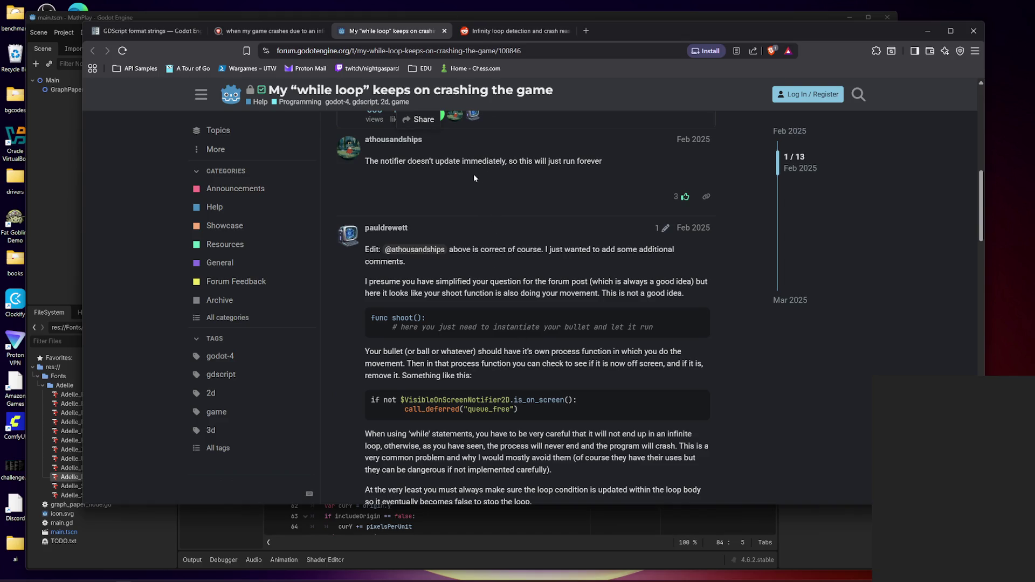
scroll(475, 306, down, 3)
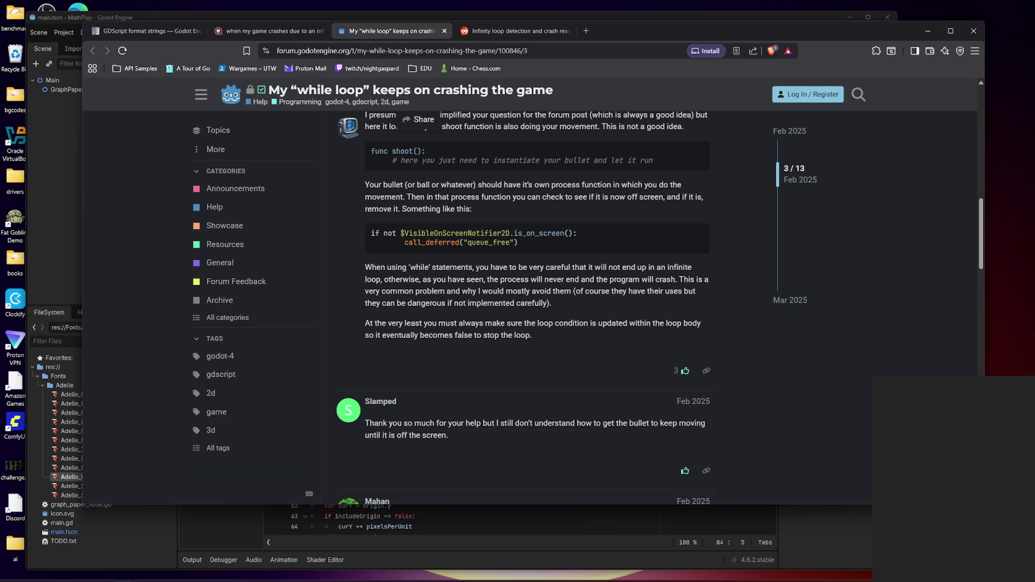
scroll(517, 302, up, 3)
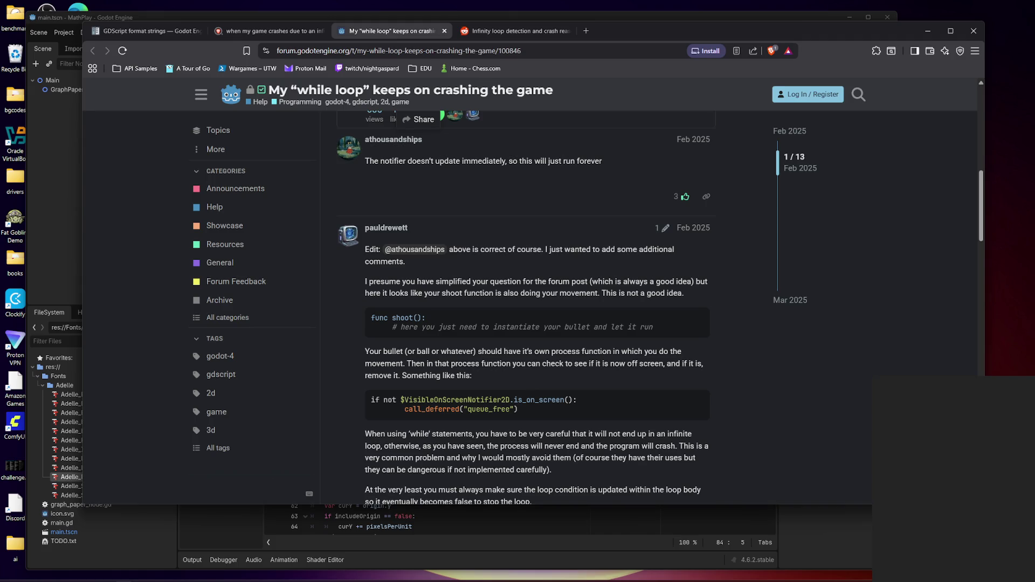
scroll(523, 308, down, 3)
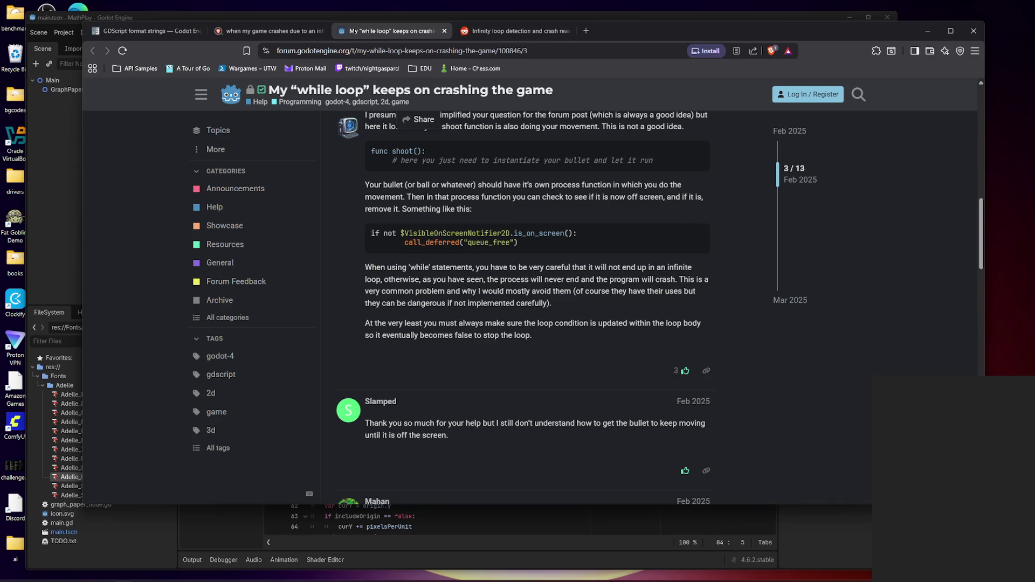
drag(581, 234, 531, 235)
click(527, 246)
mouse_move(365, 267)
mouse_down()
mouse_move(559, 291)
mouse_move(539, 334)
mouse_up()
click(541, 334)
scroll(540, 333, down, 3)
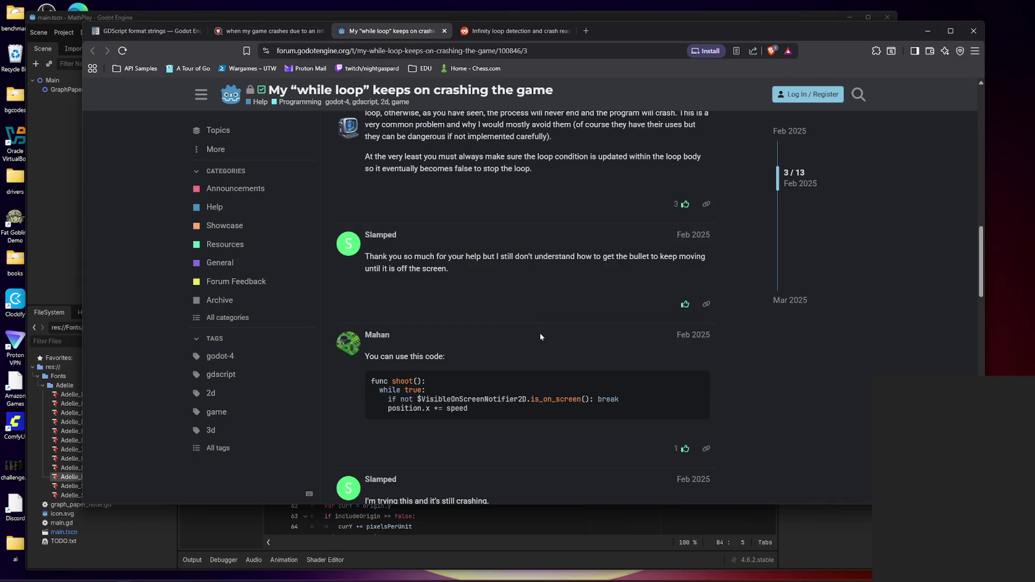
scroll(557, 330, down, 4)
scroll(488, 417, up, 10)
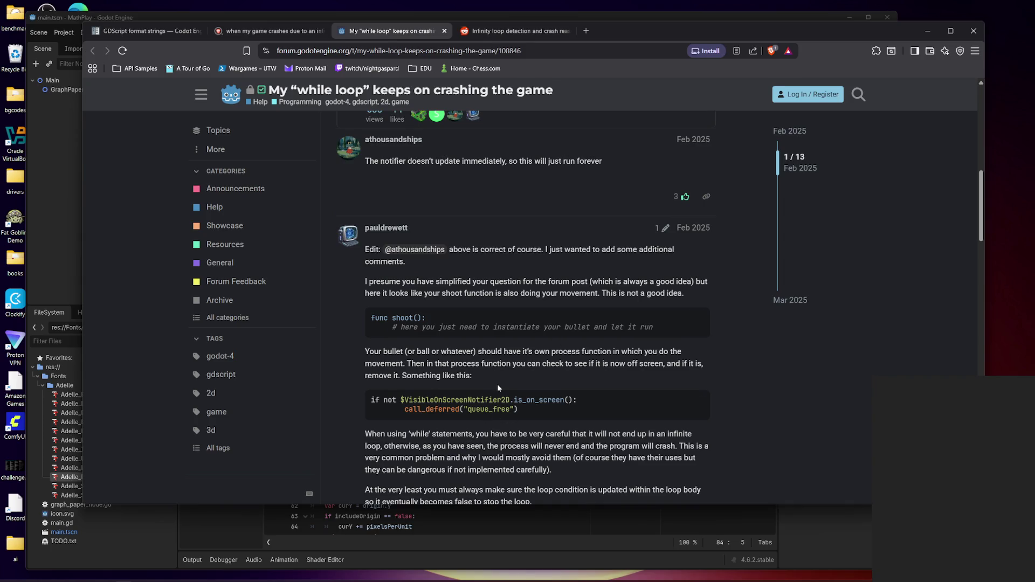
scroll(497, 384, up, 6)
scroll(564, 377, up, 3)
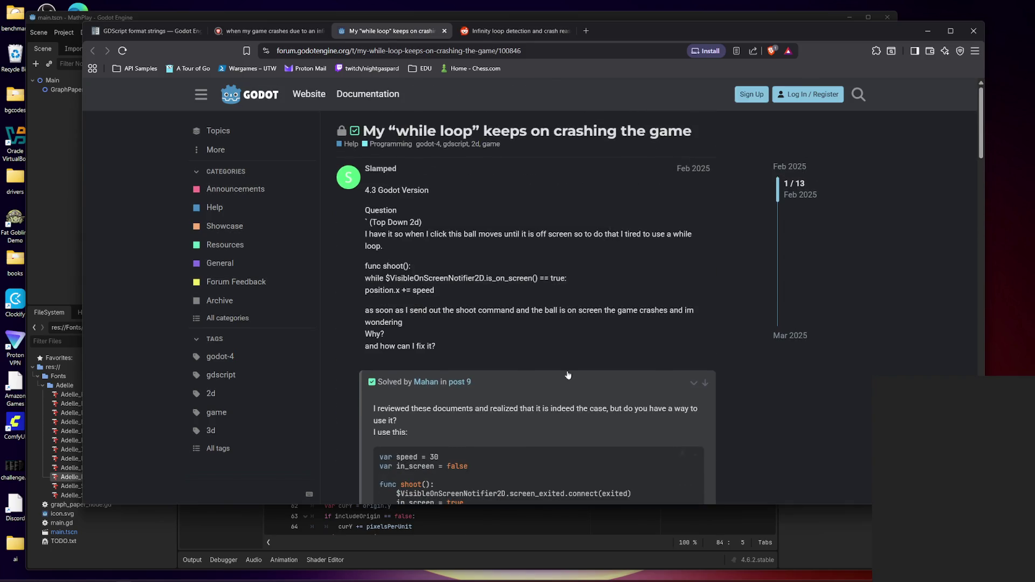
- Compare the Reddit infinite-loop post with the forum thread, then close both tabs with Ctrl+W
click(536, 34)
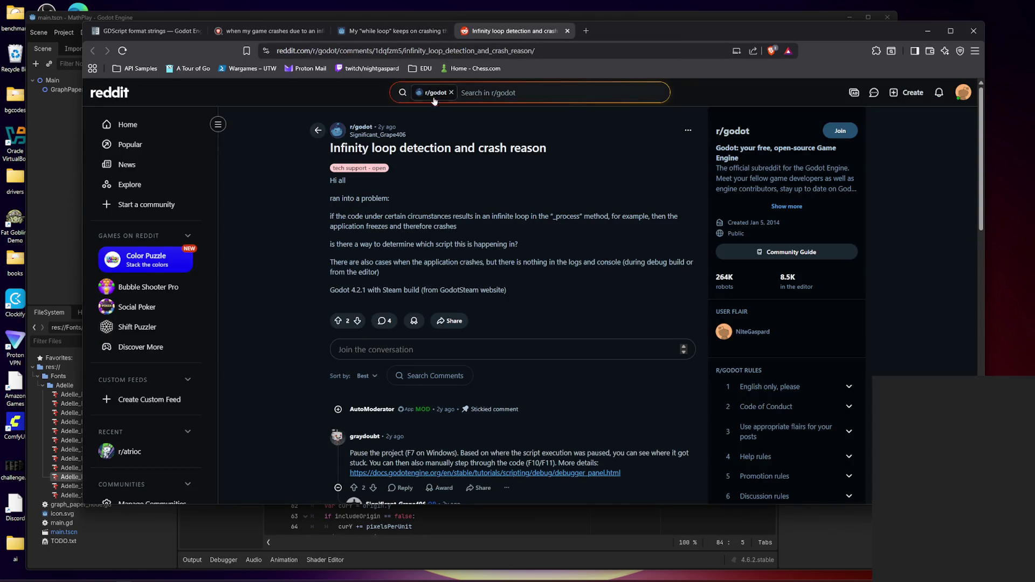
click(383, 30)
scroll(516, 282, down, 5)
scroll(517, 283, down, 15)
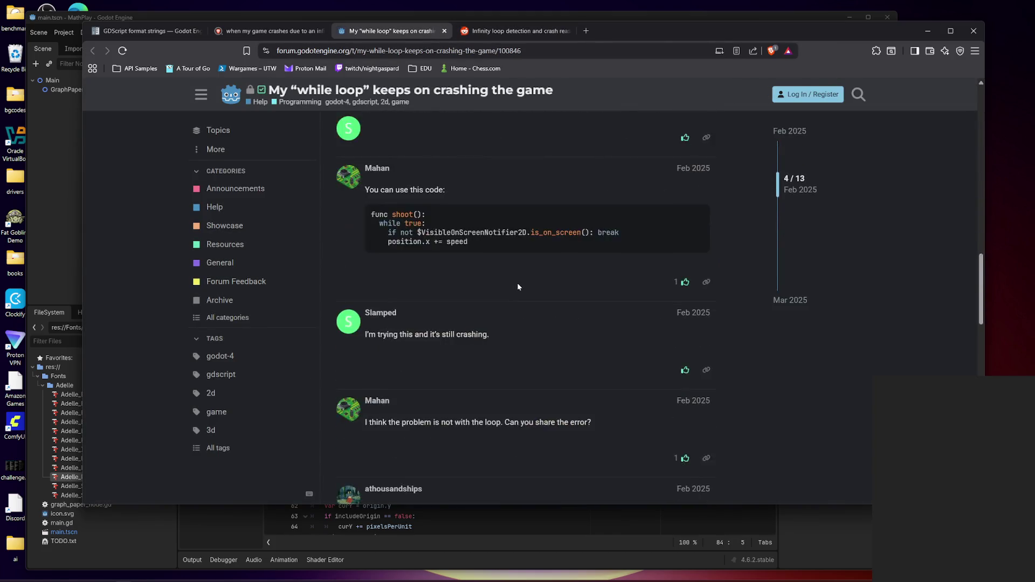
scroll(556, 248, up, 3)
click(543, 34)
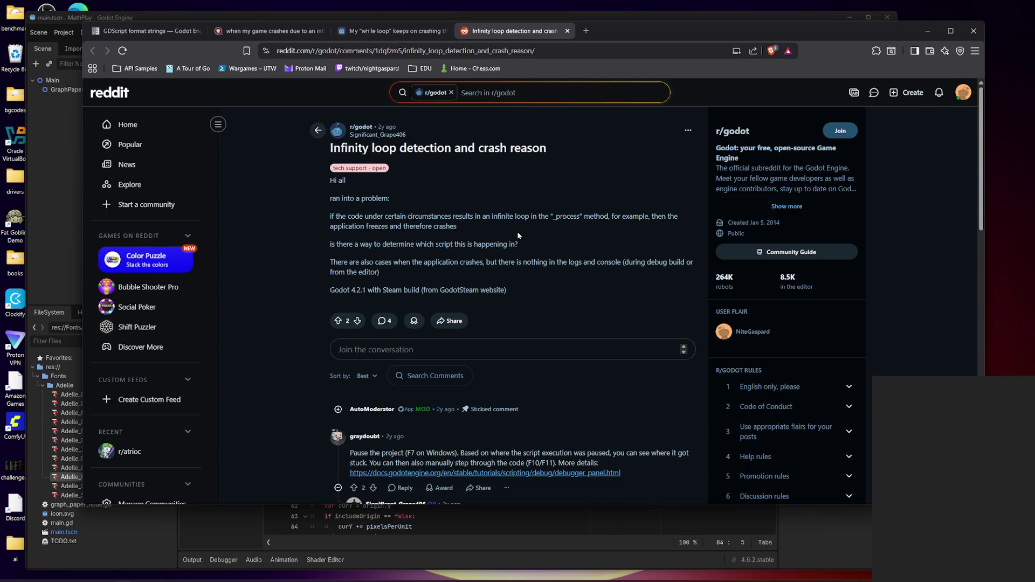
scroll(550, 293, down, 3)
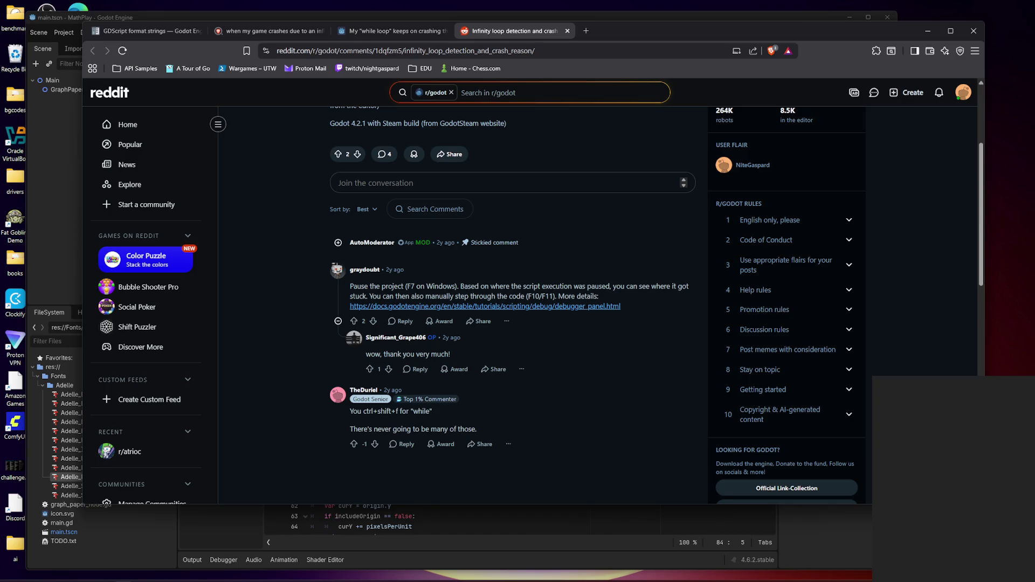
key(ctrl+w)
key(ctrl+w)
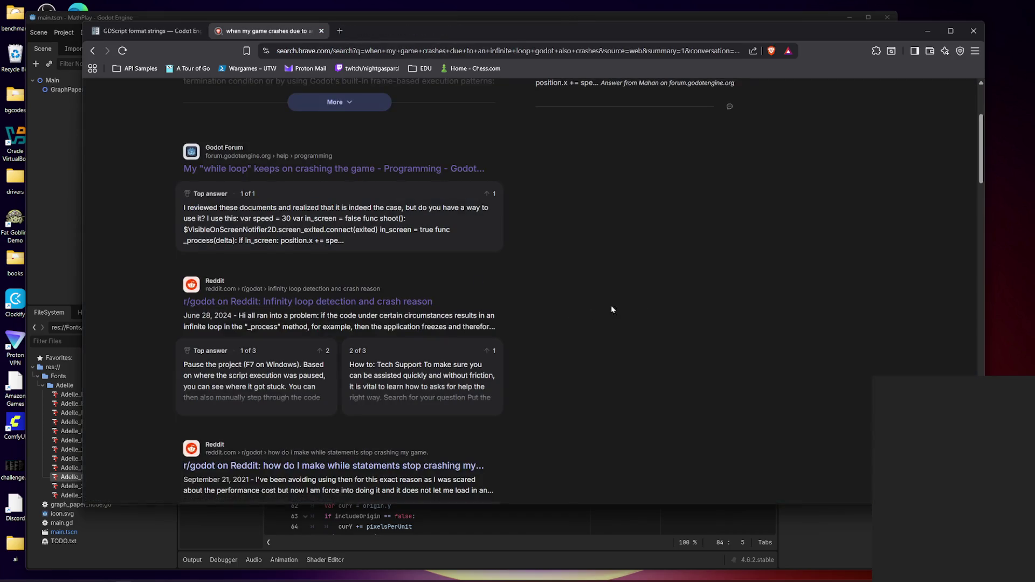
- Return to the Godot editor and scroll graph_paper_node.gd up to _makeGridLines
click(1011, 351)
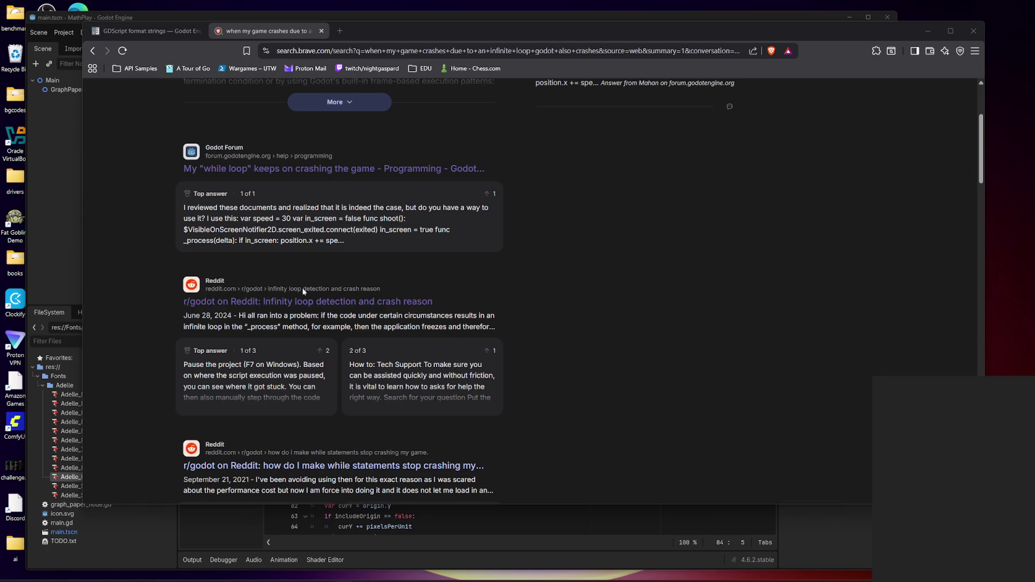
click(220, 313)
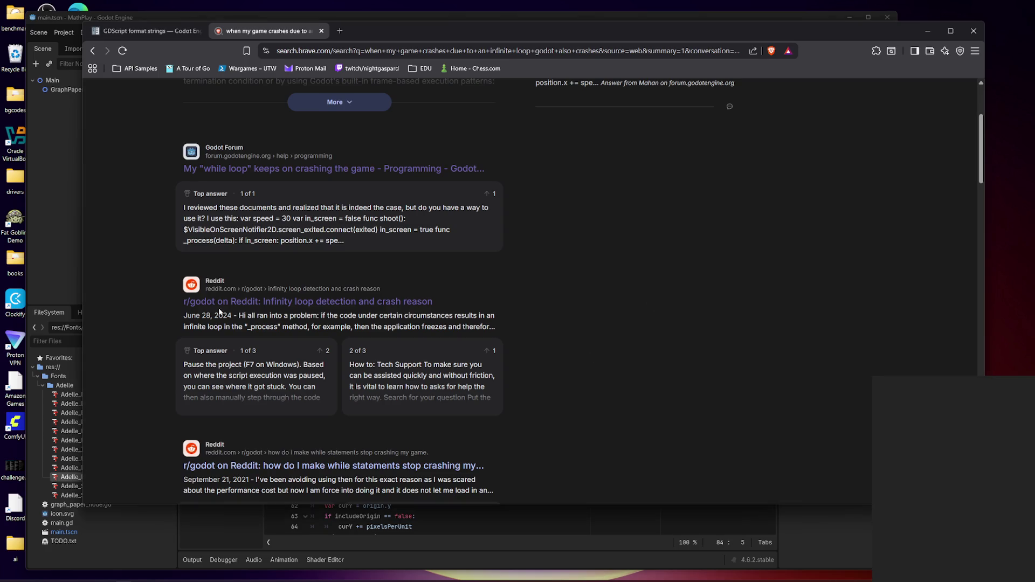
click(57, 173)
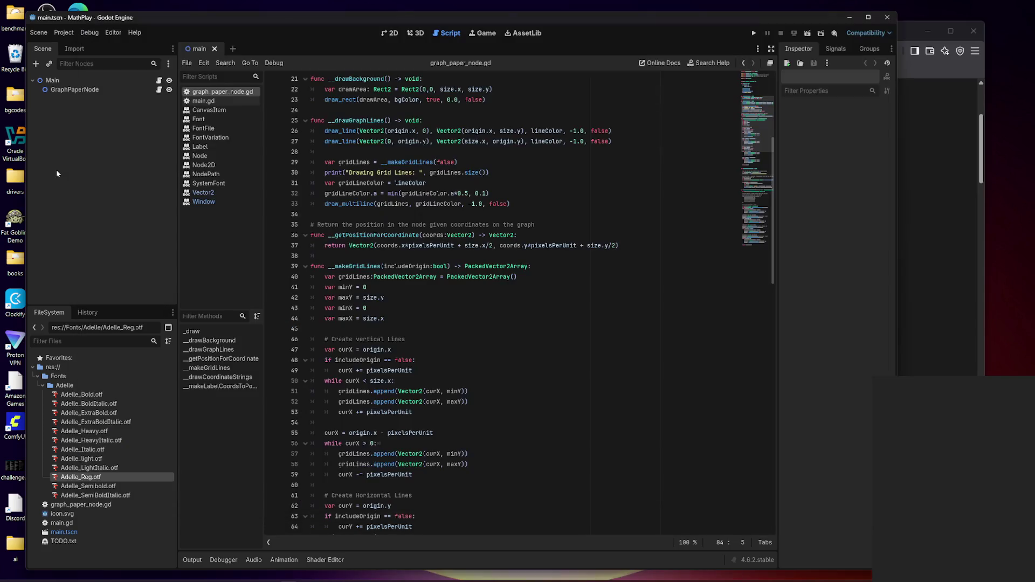
scroll(517, 302, down, 20)
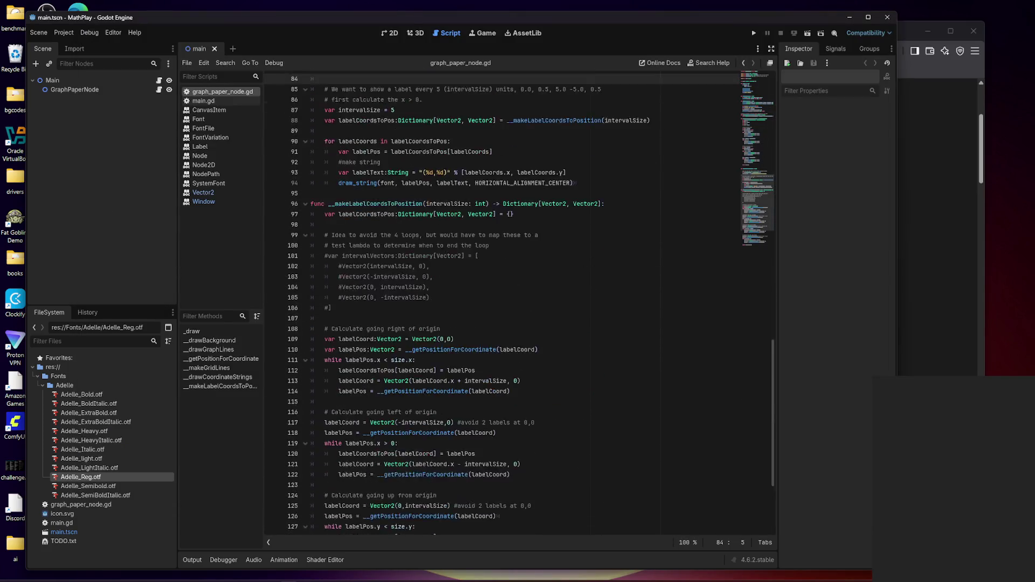
scroll(518, 302, up, 4)
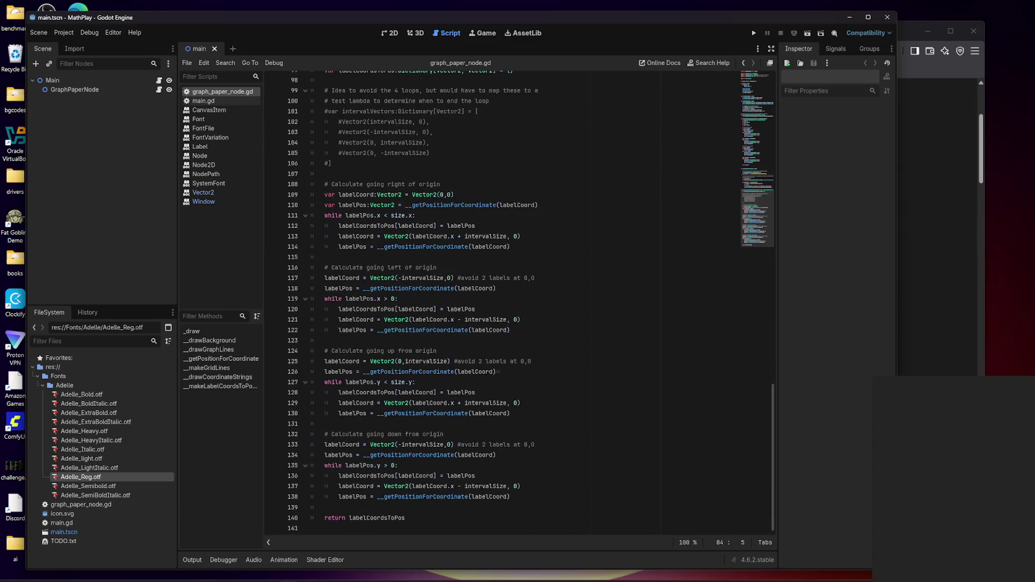
scroll(501, 301, up, 15)
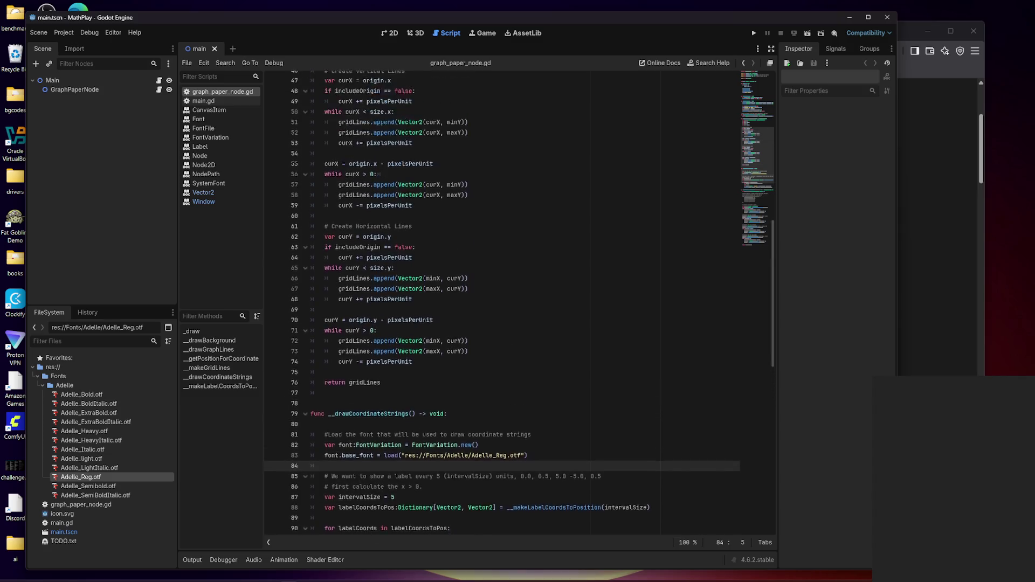
scroll(519, 301, up, 3)
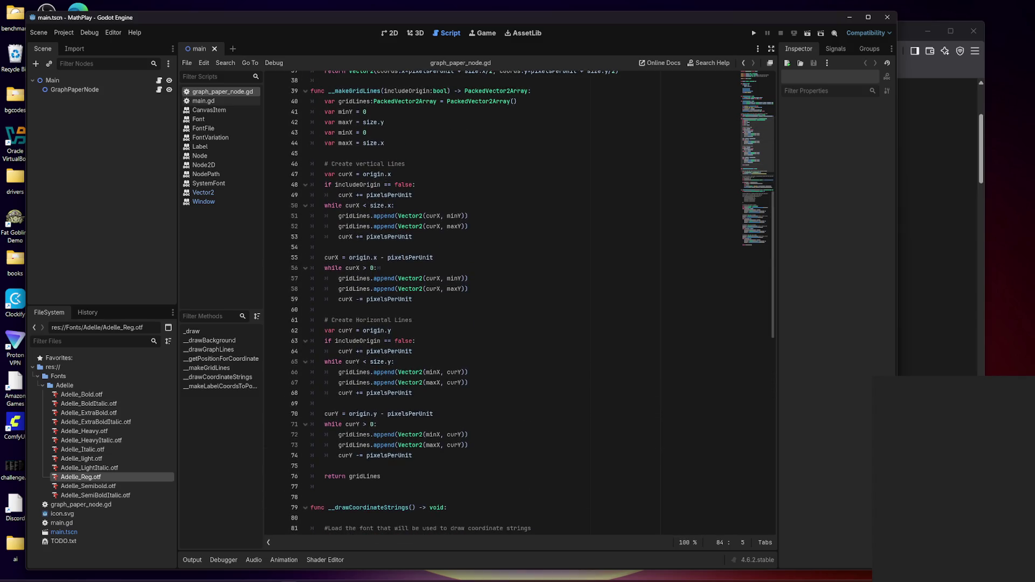
- Insert a #-row-bordered comment frame above '# Create Vertical Lines', with a '###' middle line
click(353, 163)
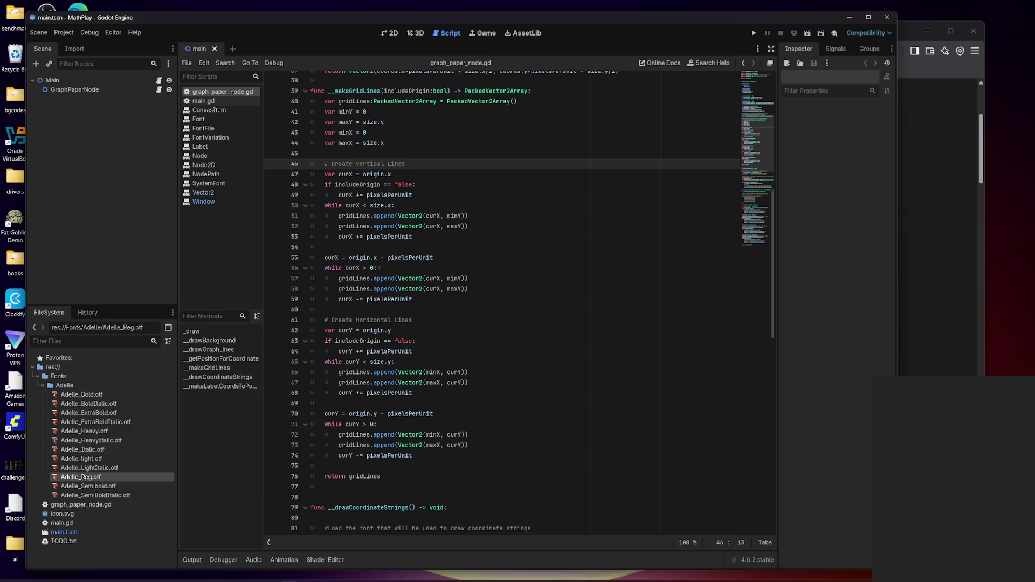
key(Right)
key(Right)
key(ctrl+shift+Return)
key(ctrl+shift+Return)
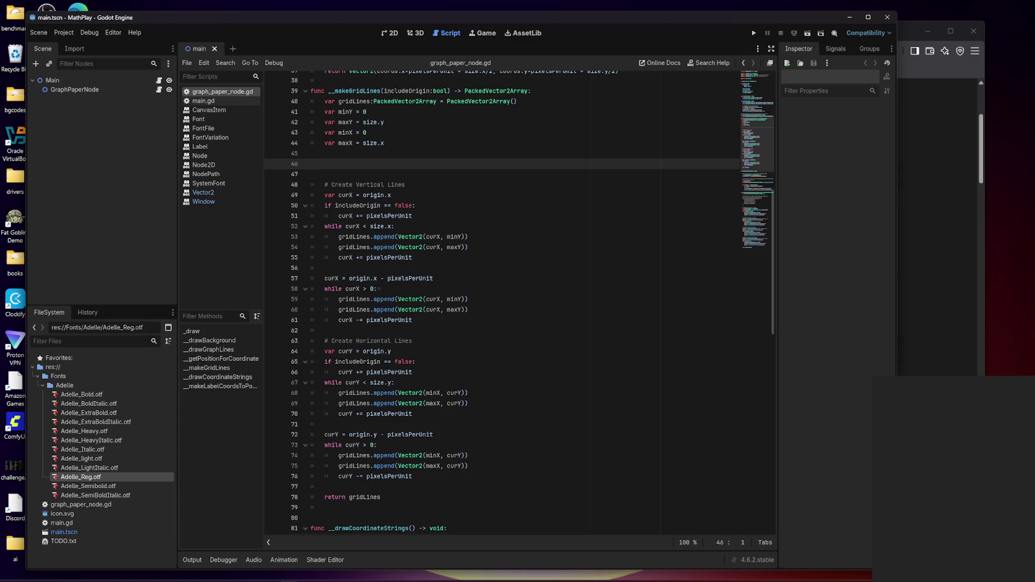
key(Tab)
text(##################)
text(##################)
key(Return)
text(###)
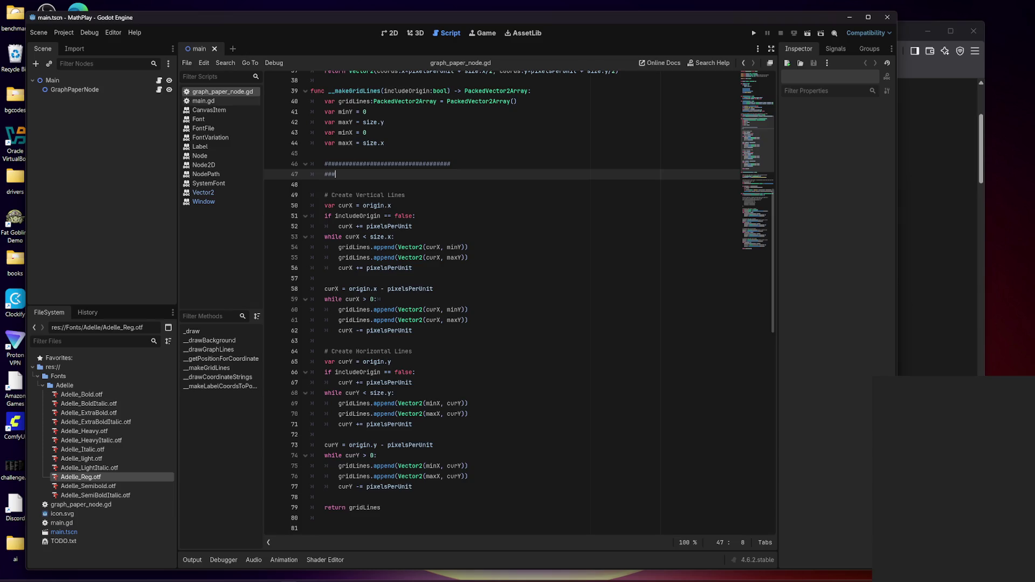
key(Return)
text(###################################)
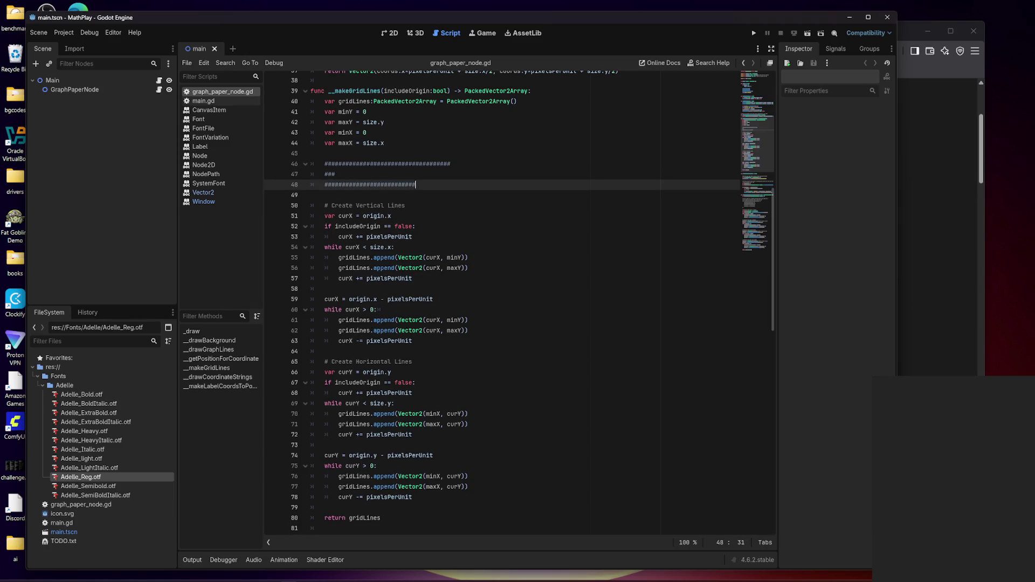
- Fill the middle line with 'GONE TO RESTROOM' and select the whole banner
key(Up)
text(GONE)
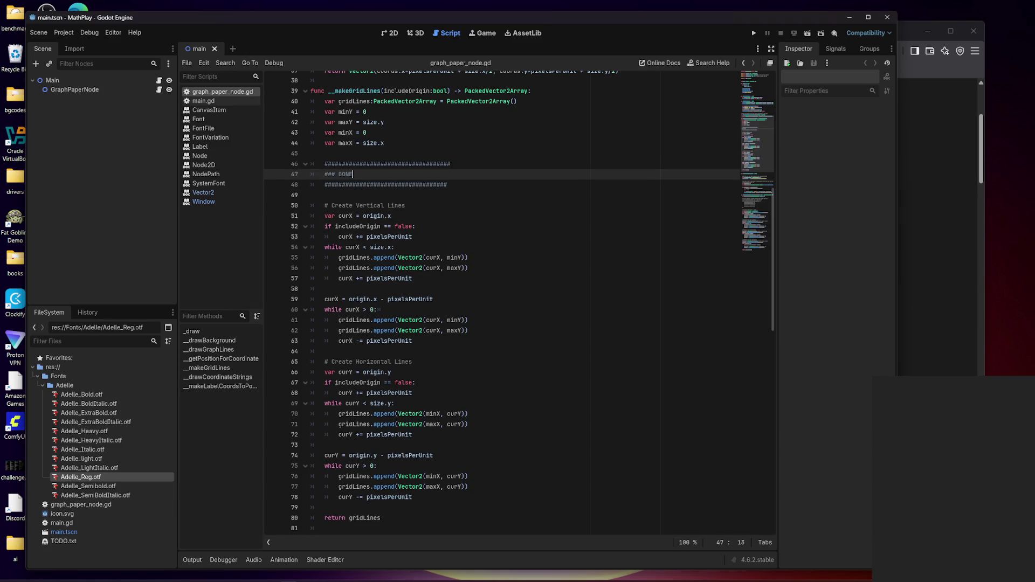
text( TO RESTROOM)
key(Down)
key(shift+Up)
key(shift+Up)
key(shift+Home)
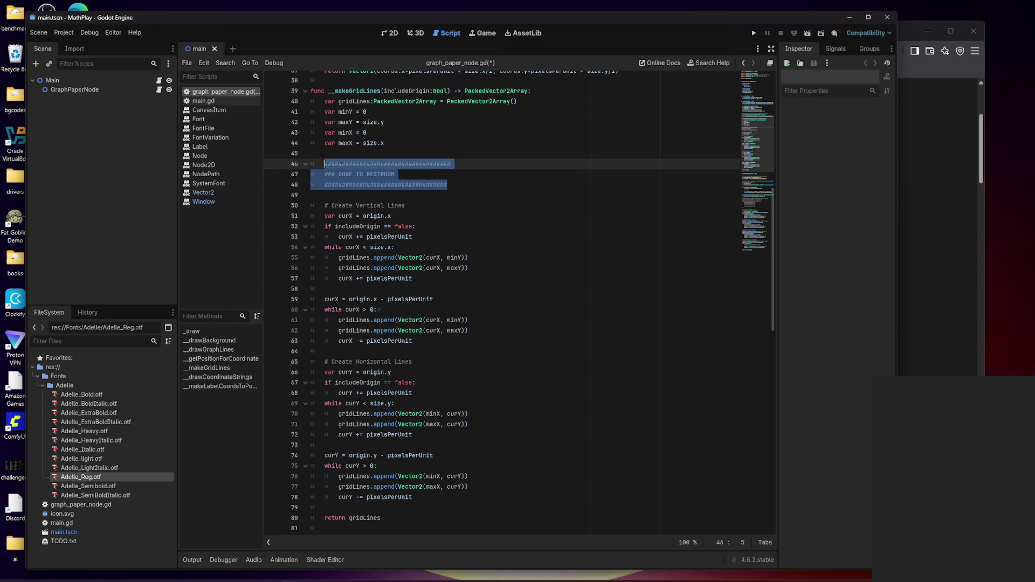
key(shift+Home)
- Delete the three-line GONE TO RESTROOM banner and save graph_paper_node.gd
click(447, 184)
key(shift+Home)
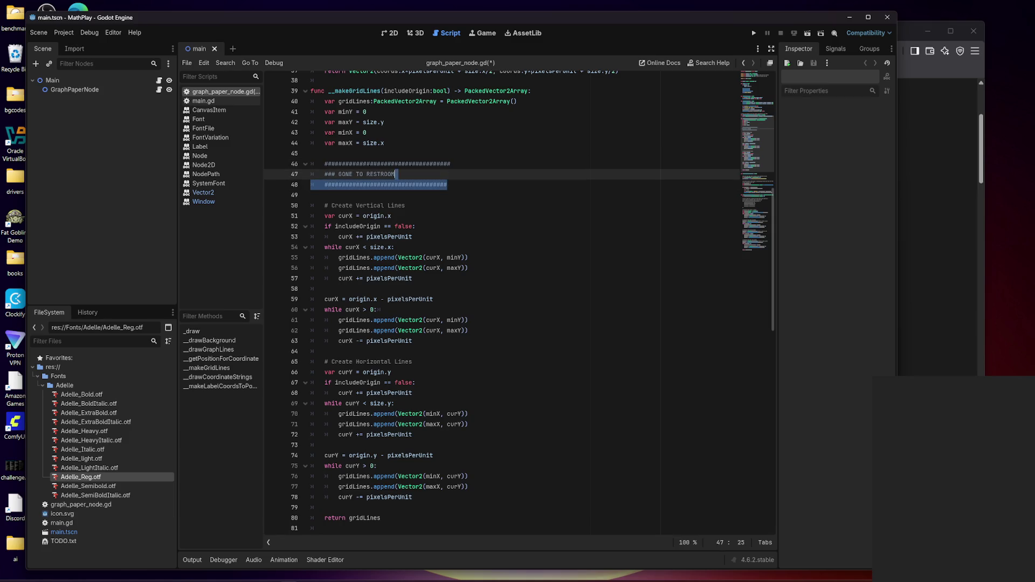
key(shift+Up)
key(shift+Up)
key(BackSpace)
key(BackSpace)
key(BackSpace)
key(BackSpace)
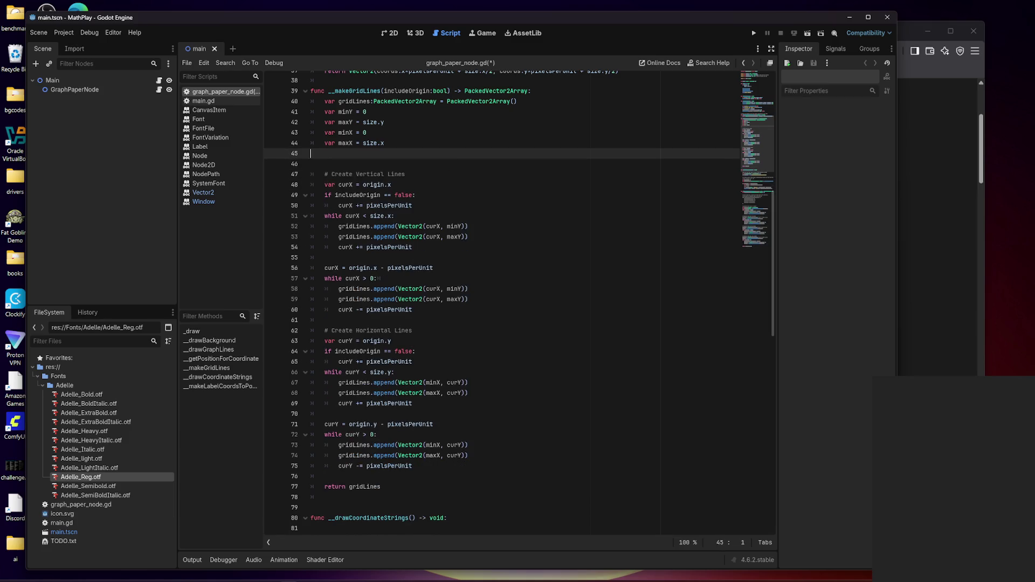
key(ctrl+s)
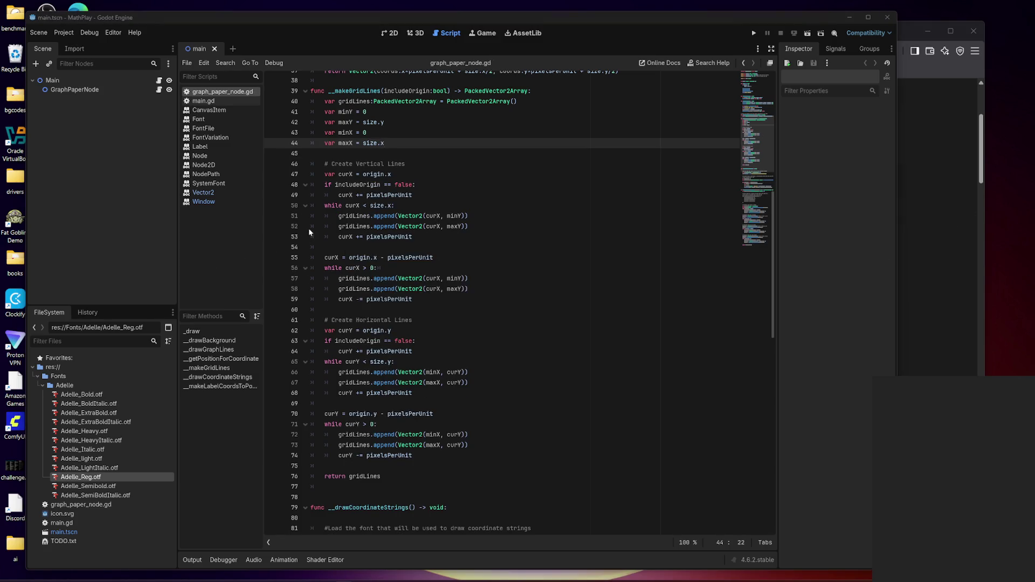
- Review the label-position code, then run MathPlay to test the graph paper drawing
scroll(309, 232, down, 15)
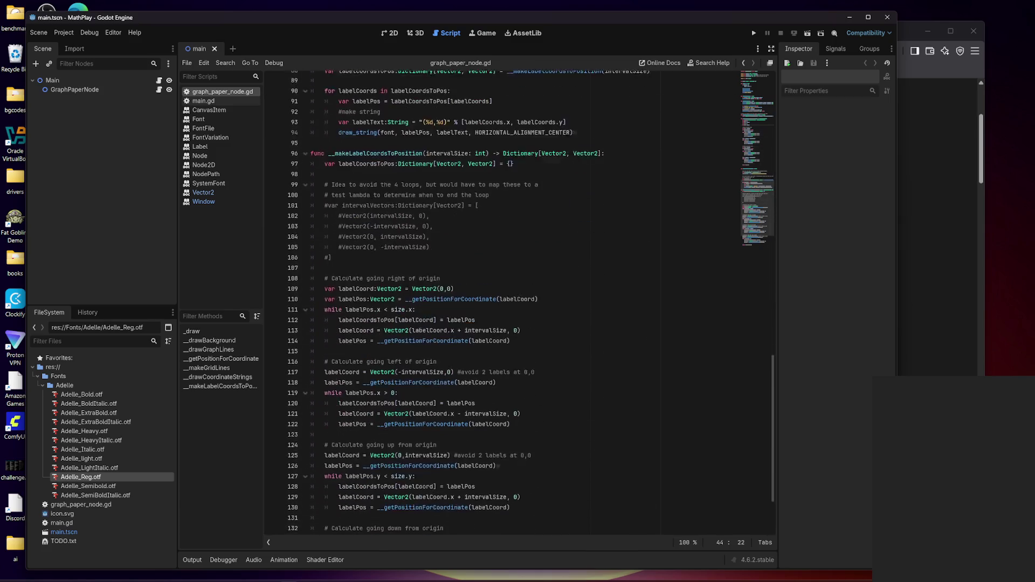
scroll(517, 302, down, 3)
scroll(517, 302, up, 12)
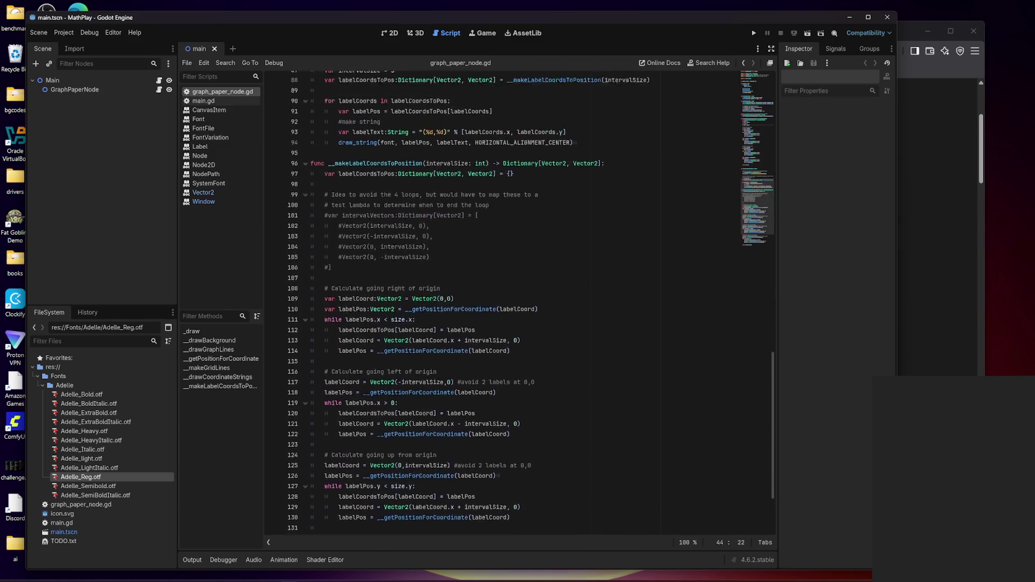
key(F5)
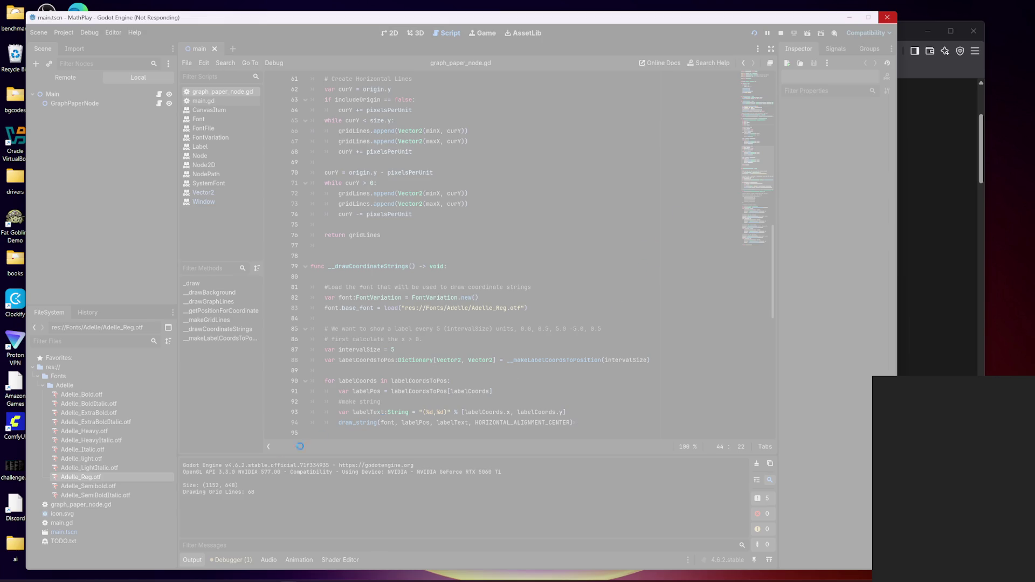
- Read the r/godot 'Infinity loop detection and crash reason' post in Brave, then move the browser aside
click(129, 573)
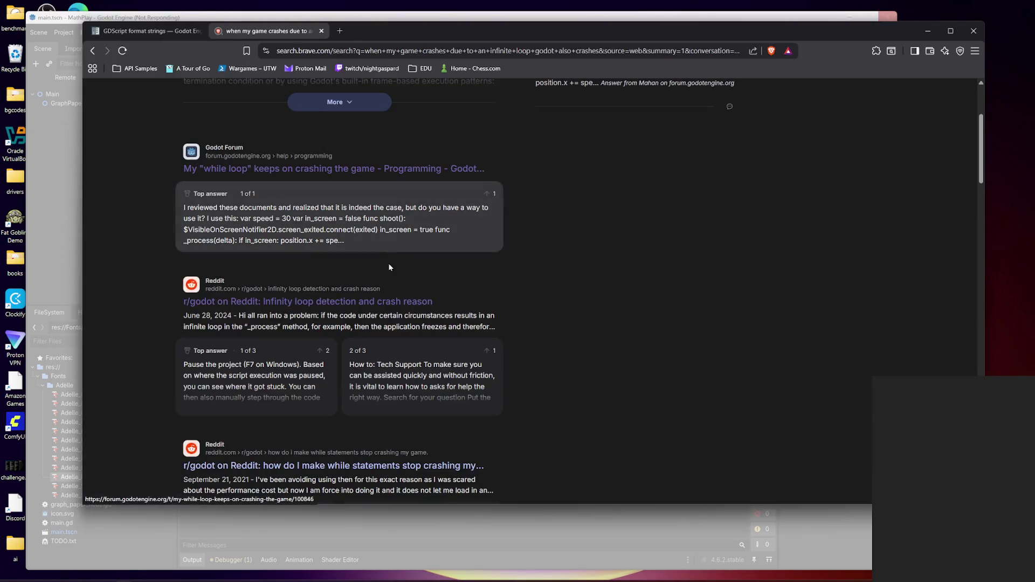
click(343, 304)
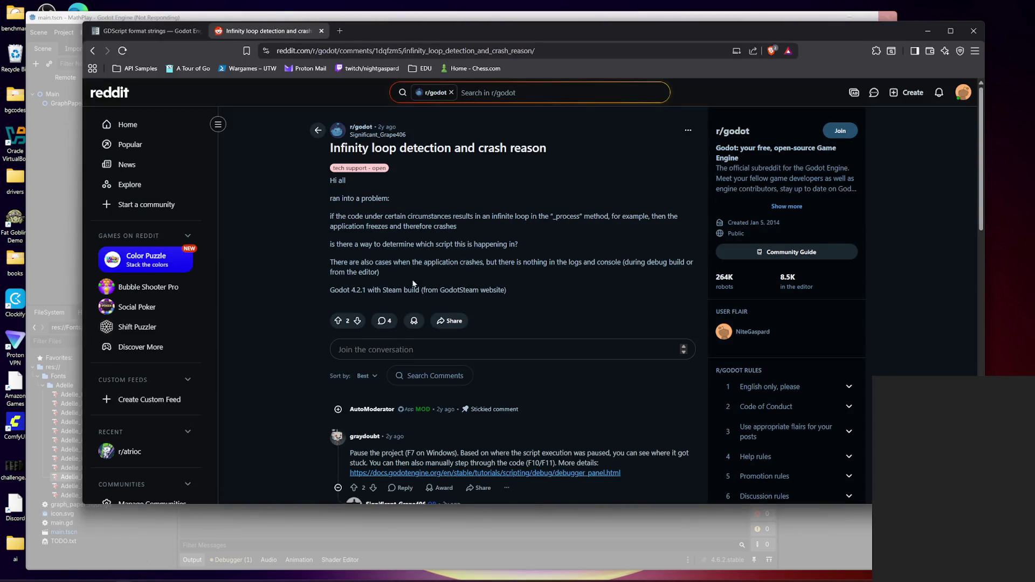
scroll(413, 283, down, 3)
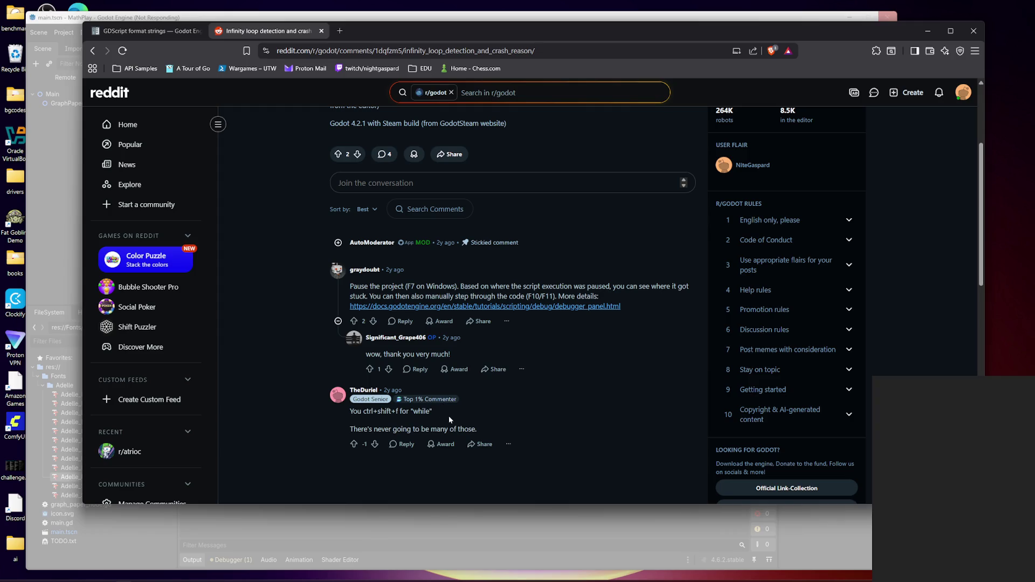
scroll(496, 375, up, 3)
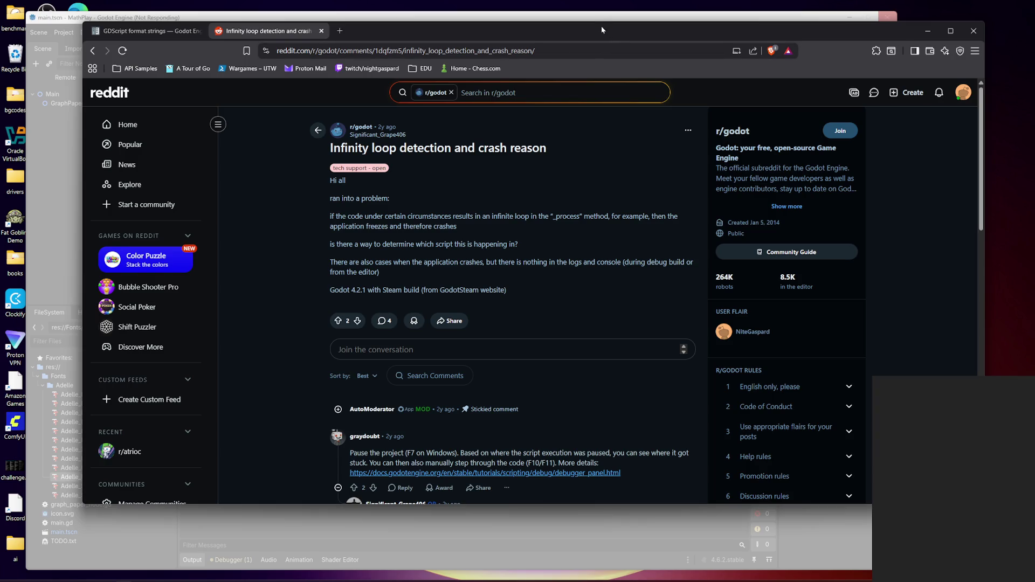
drag(581, 31, 591, 96)
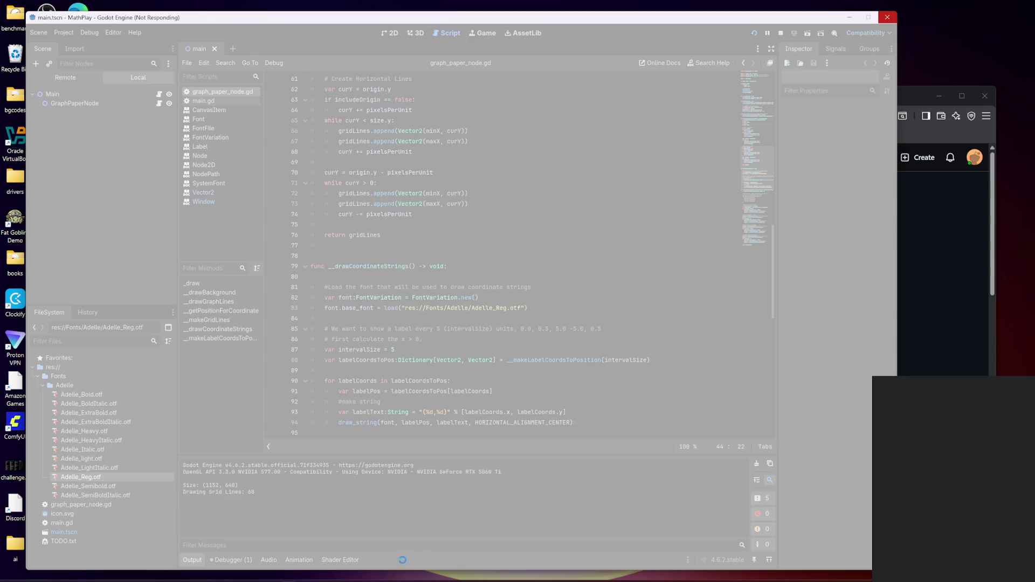
- Force-close the frozen MathPlay game and Godot editor, then relaunch Godot and reopen MathPlay
mouse_move(343, 579)
mouse_move(289, 577)
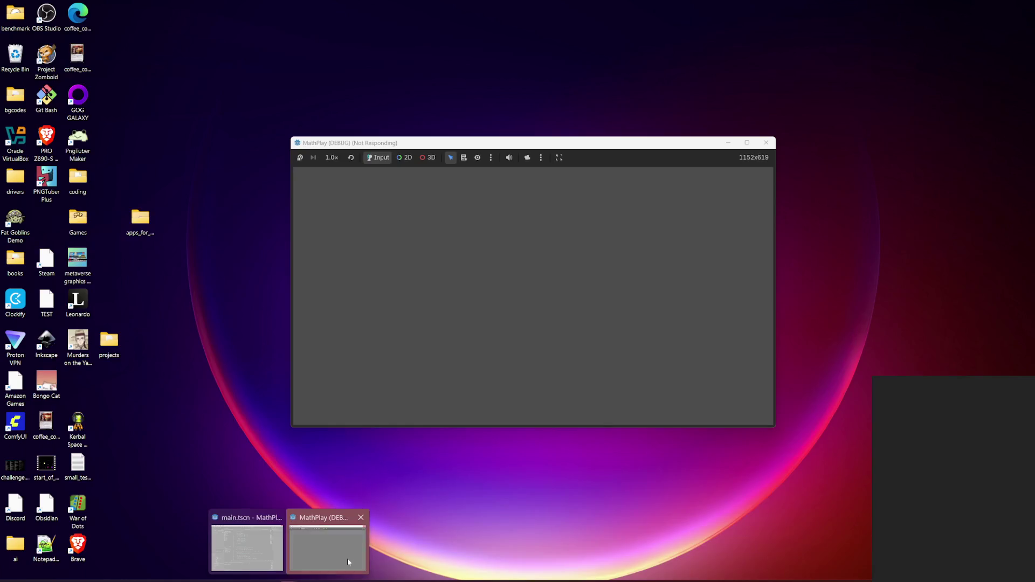
click(348, 558)
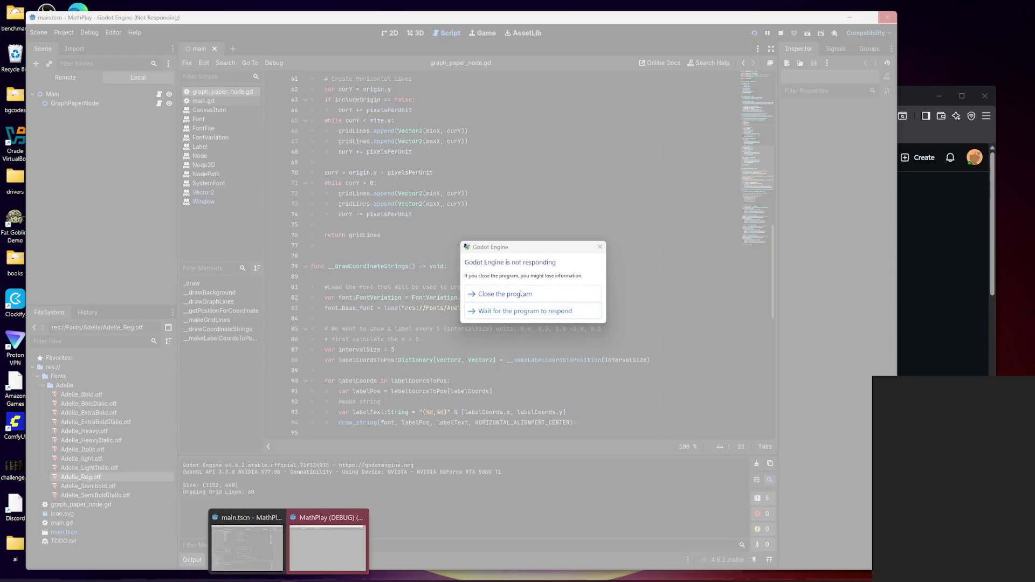
click(522, 295)
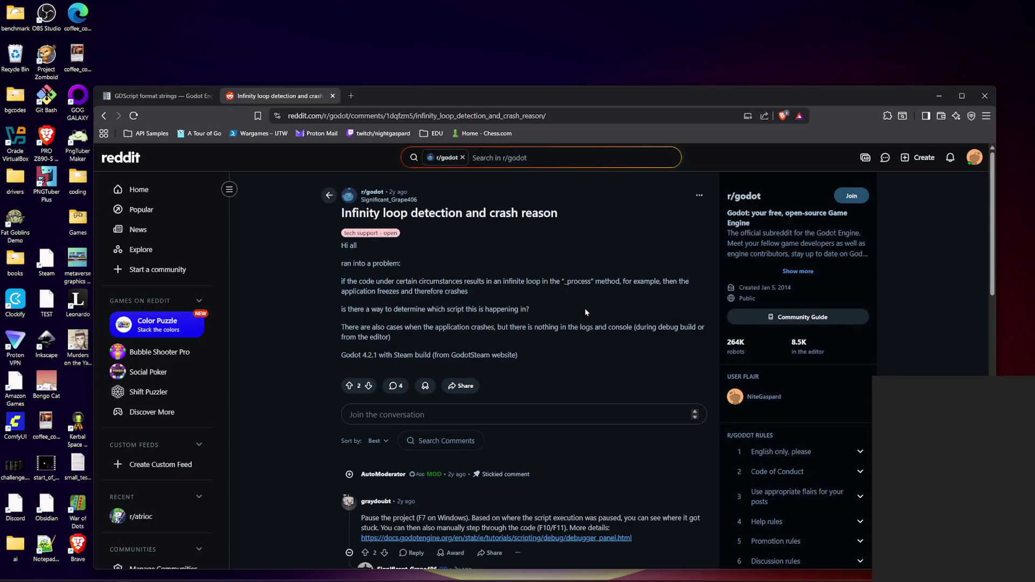
click(308, 576)
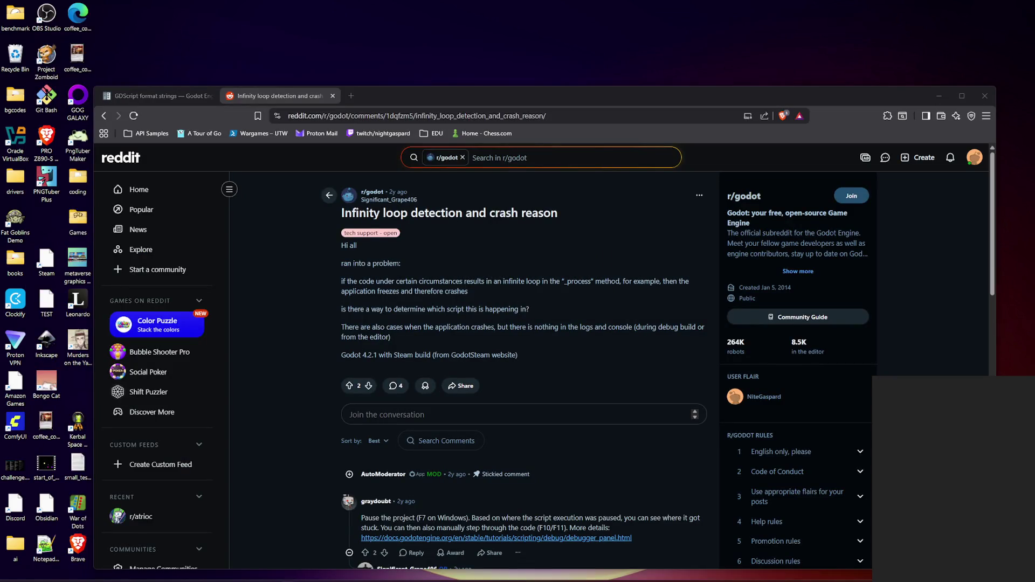
double_click(432, 176)
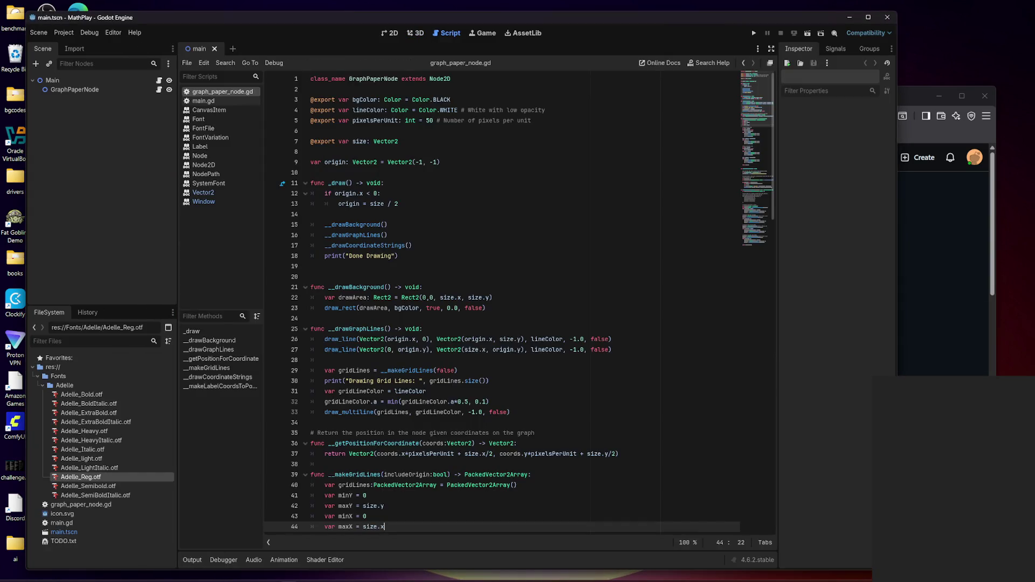
click(273, 245)
scroll(334, 307, down, 5)
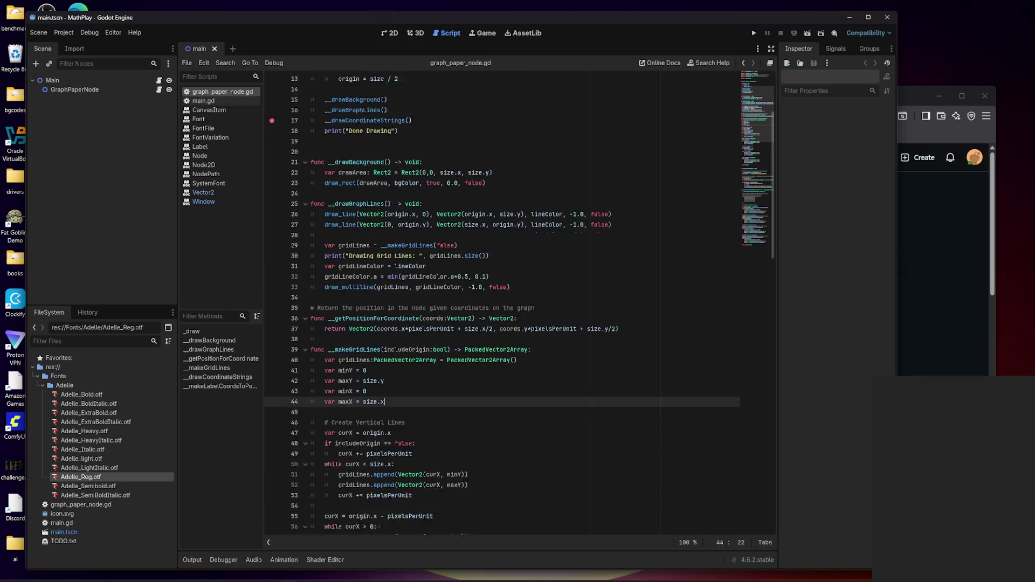
scroll(501, 302, down, 18)
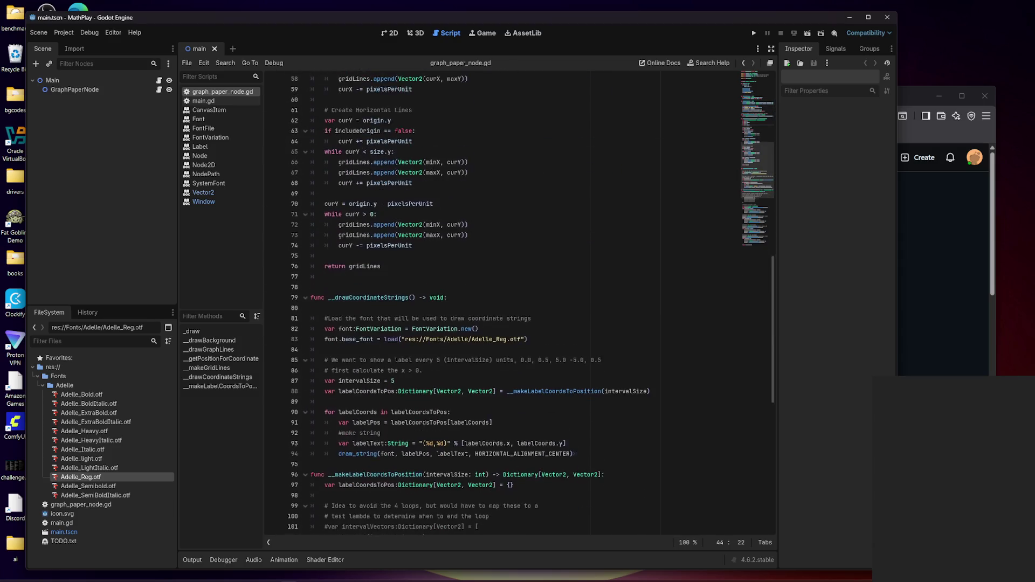
scroll(531, 302, down, 8)
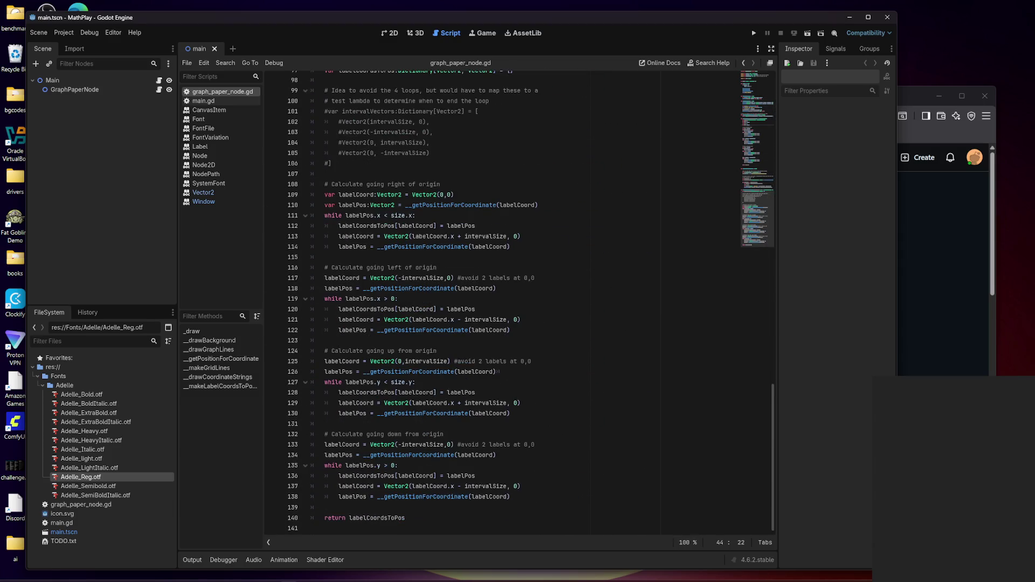
scroll(531, 302, up, 6)
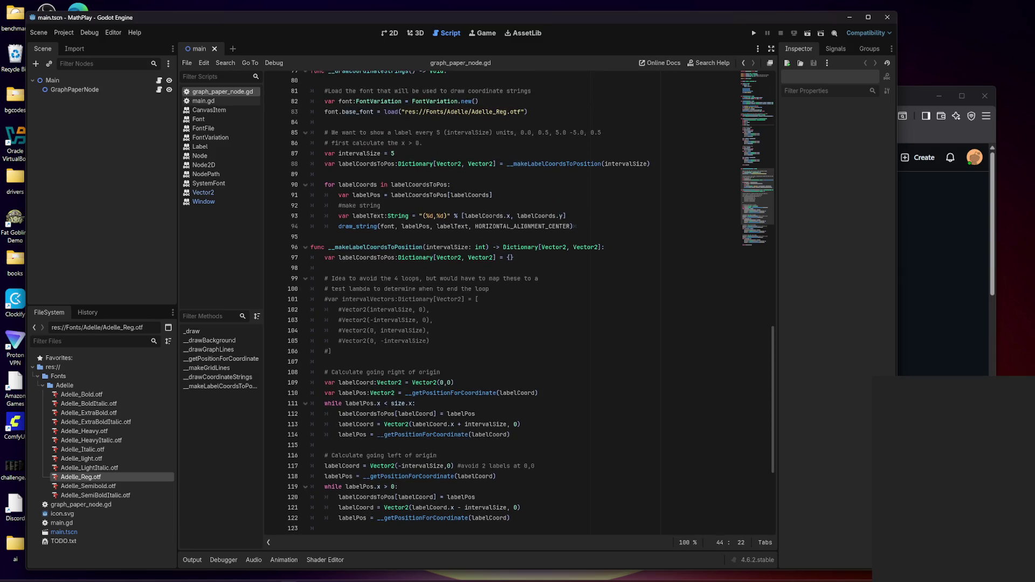
scroll(531, 302, down, 4)
scroll(531, 302, down, 2)
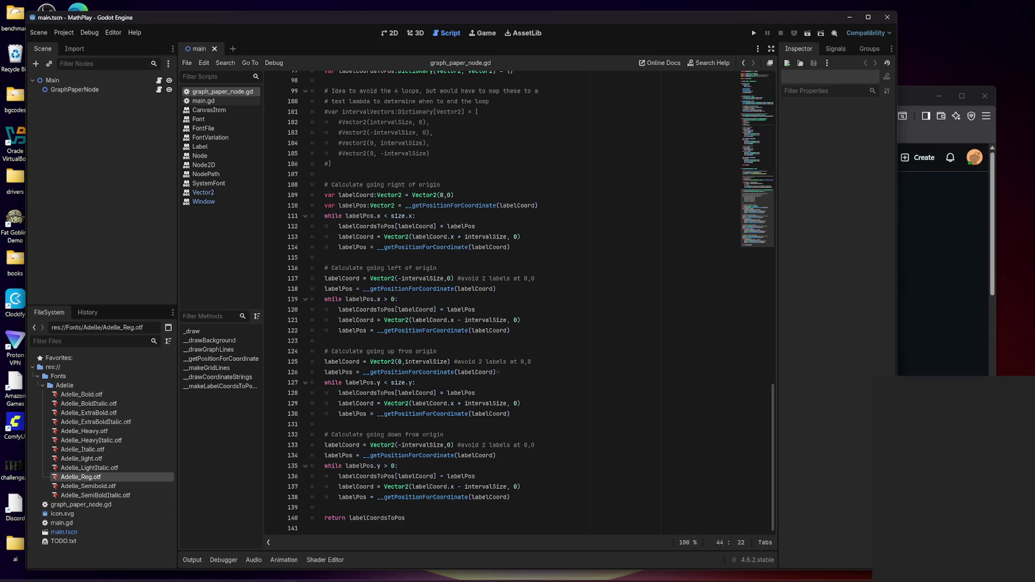
mouse_move(353, 330)
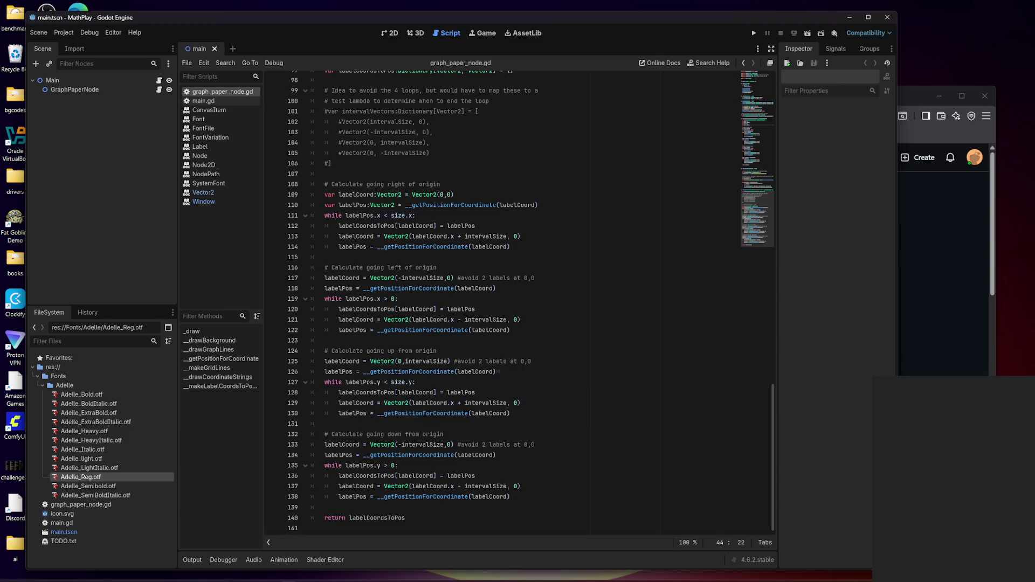
- Change line 129 to Vector2(0, labelCoord.y + intervalSize) and save the script
mouse_move(426, 403)
click(457, 403)
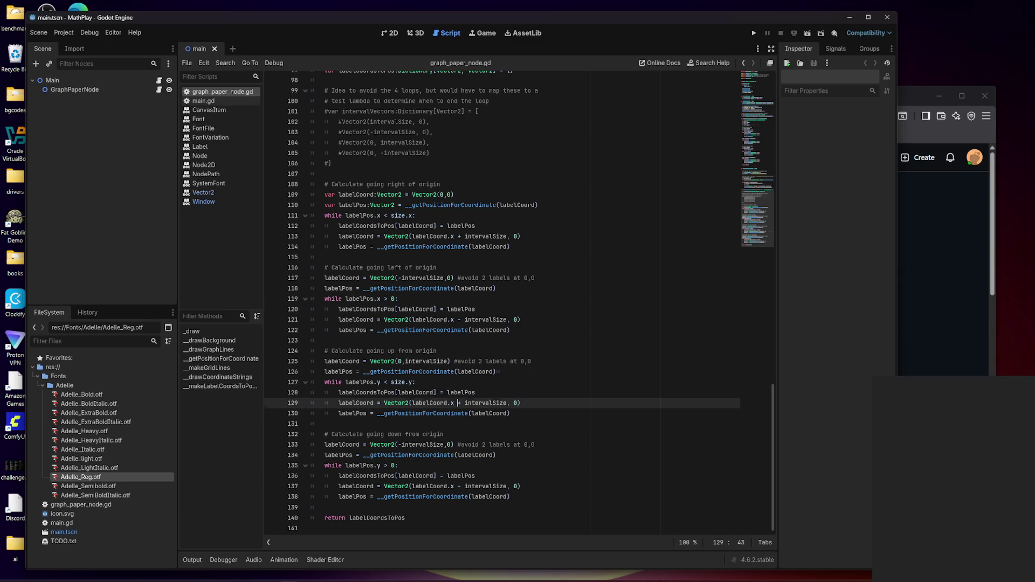
drag(410, 403, 510, 403)
text(0)
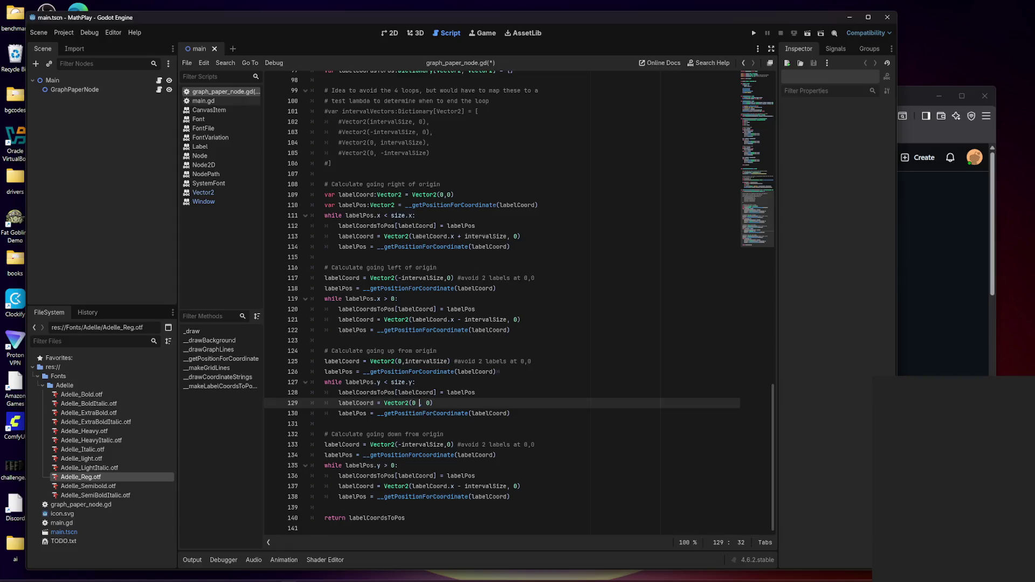
key(BackSpace)
key(Right)
key(Right)
key(Right)
key(BackSpace)
text(LA)
key(BackSpace)
key(BackSpace)
text(la)
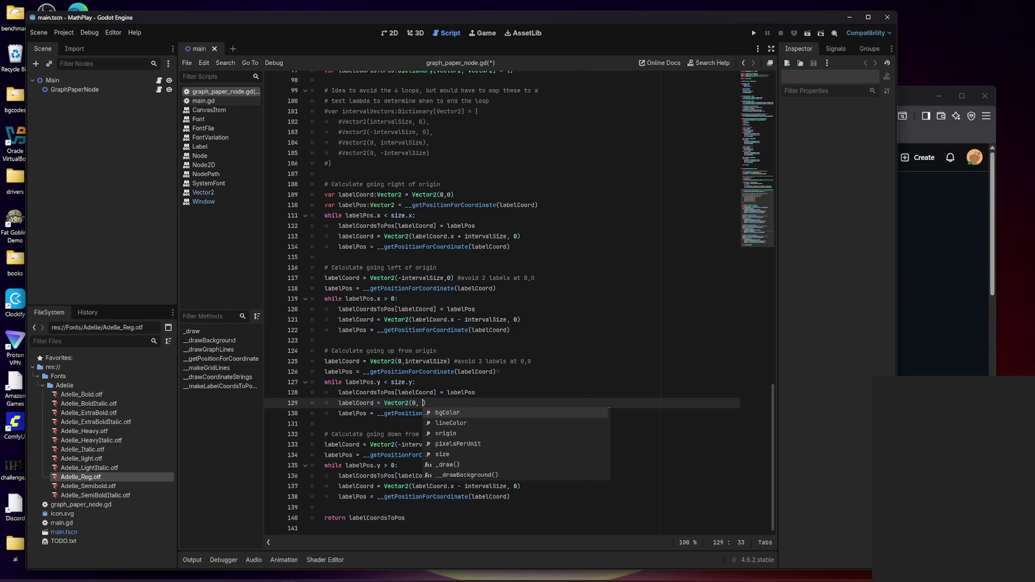
text(belCo)
key(Return)
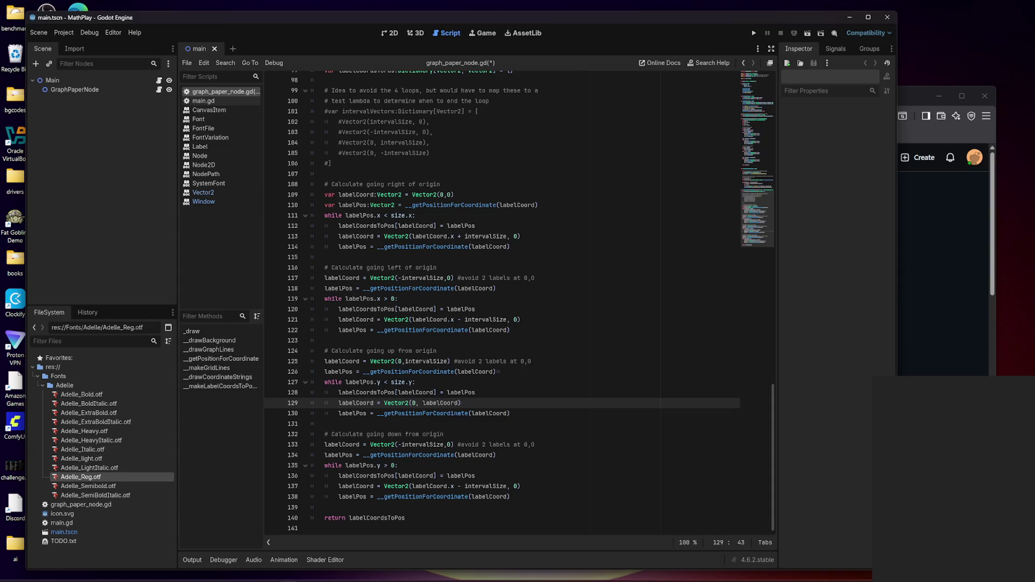
text(.y + + intervalSize)
key(ctrl+s)
key(Left)
key(Left)
key(BackSpace)
key(BackSpace)
- Change line 137 to Vector2(0, labelCoord.y - intervalSize) and run the project
key(Down)
key(Down)
key(Down)
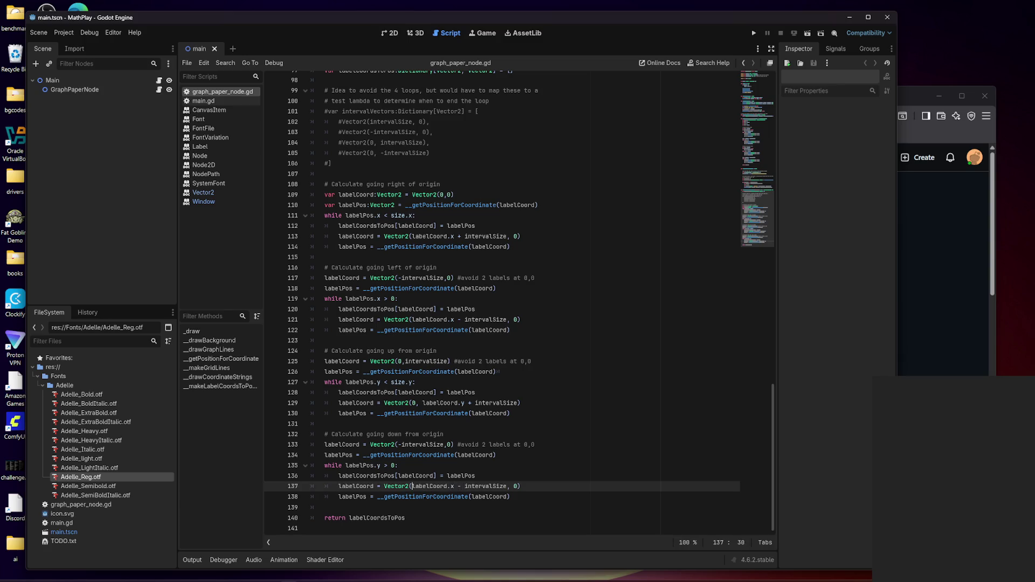
mouse_move(412, 486)
mouse_down()
mouse_move(487, 486)
mouse_move(424, 486)
mouse_move(469, 486)
mouse_up()
text(0)
key(BackSpace)
key(BackSpace)
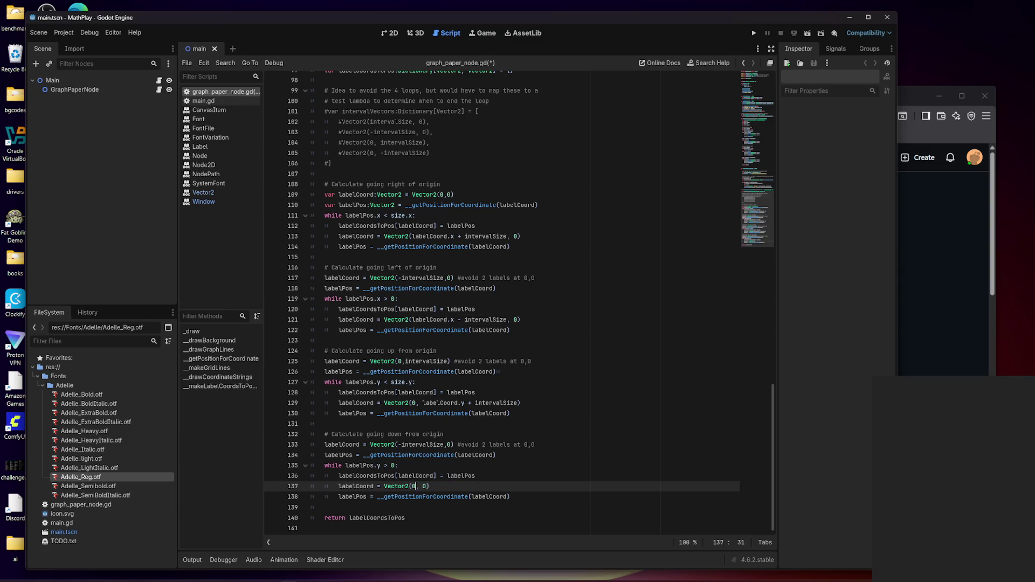
key(BackSpace)
text(labelCo)
key(Return)
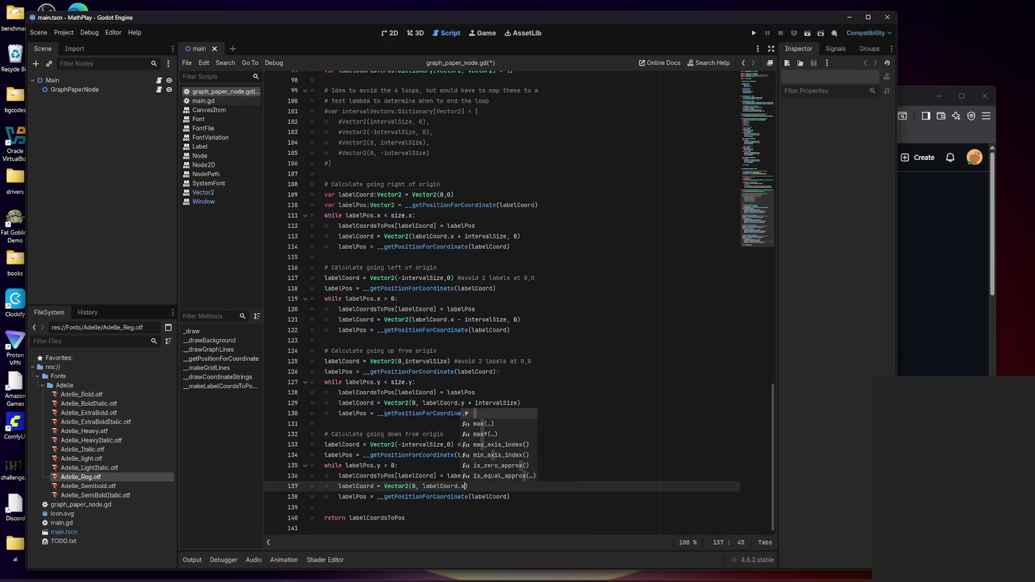
text(y )
text(- interval)
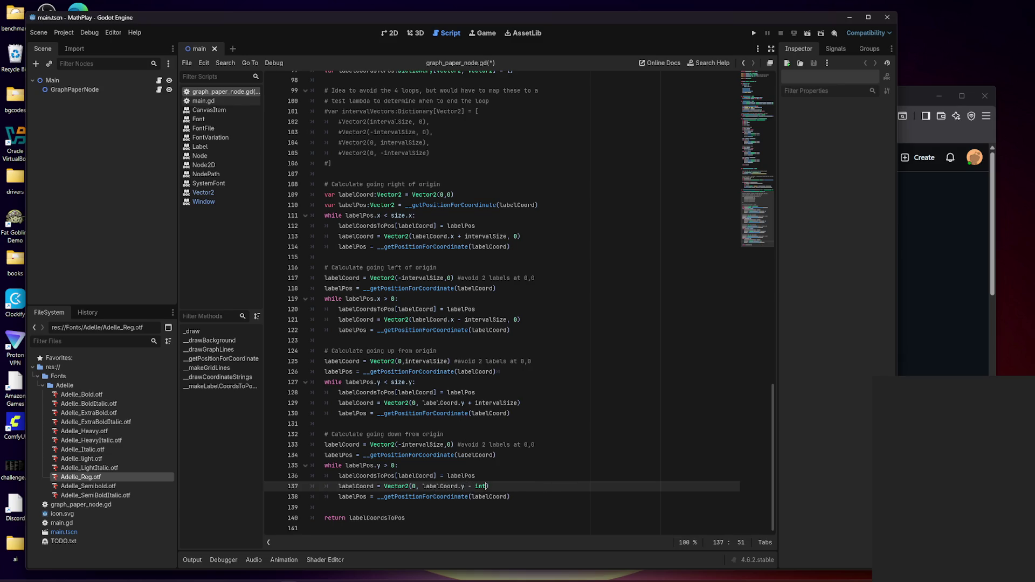
text(Size)
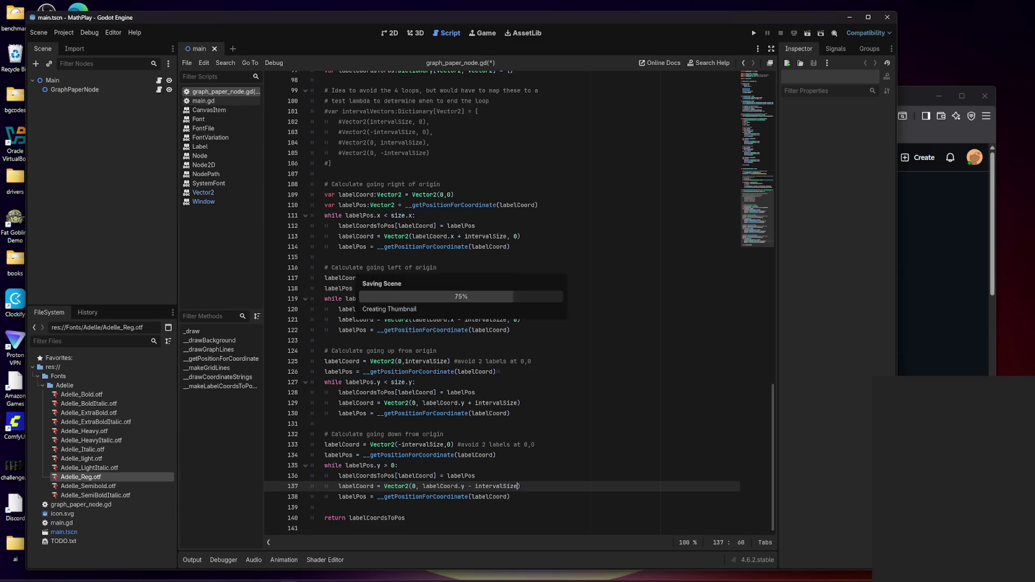
key(Return)
key(F5)
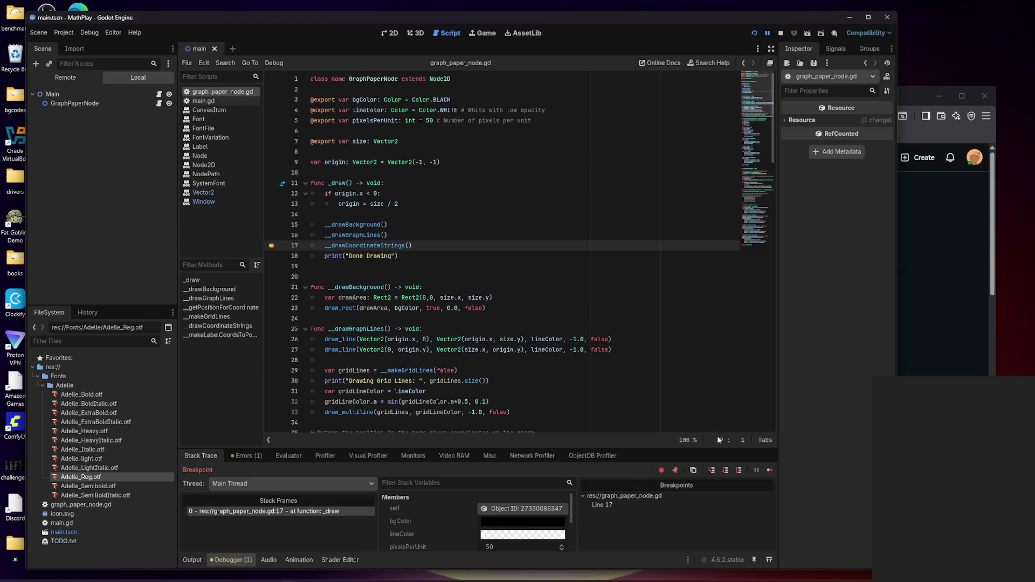
- Resume past the breakpoint, then move and resize the MathPlay (DEBUG) window to inspect the labelled grid
click(769, 471)
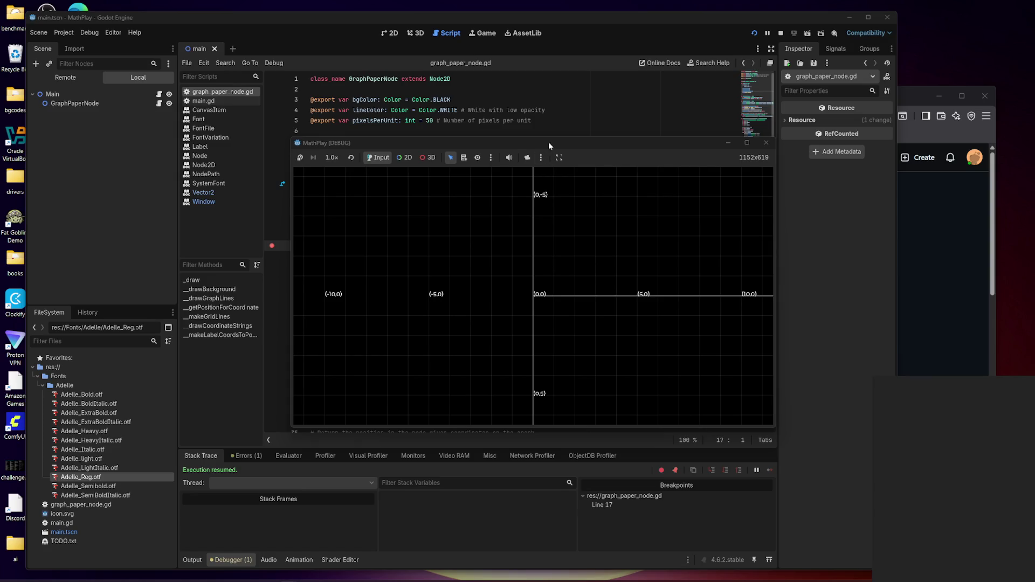
drag(549, 143, 446, 106)
drag(663, 394, 663, 426)
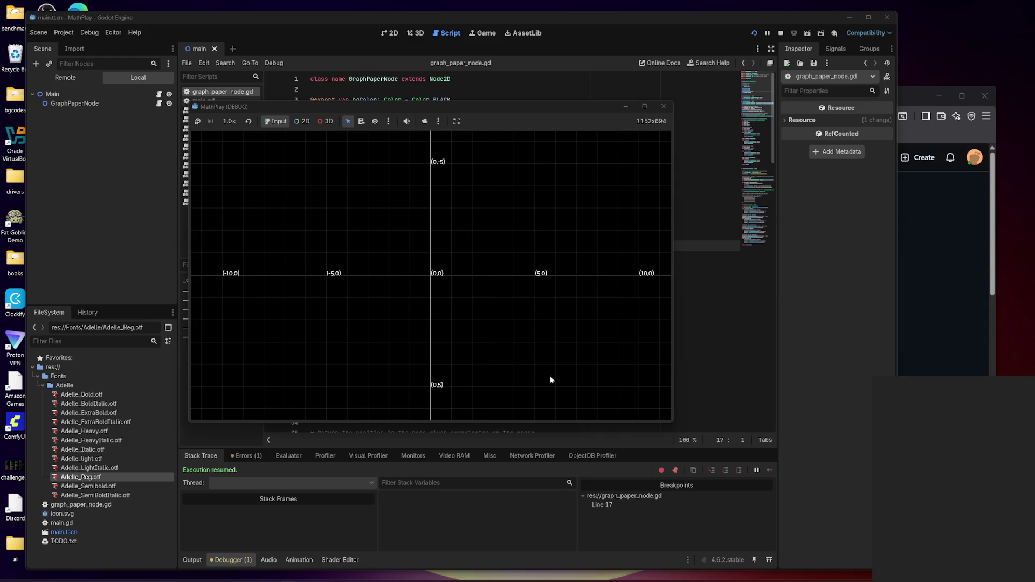
mouse_move(672, 424)
mouse_down()
mouse_move(726, 471)
mouse_move(780, 490)
mouse_move(679, 342)
mouse_move(662, 414)
mouse_move(693, 450)
mouse_up()
- Close the MathPlay game window and scroll through the script to review the drawing code
click(682, 107)
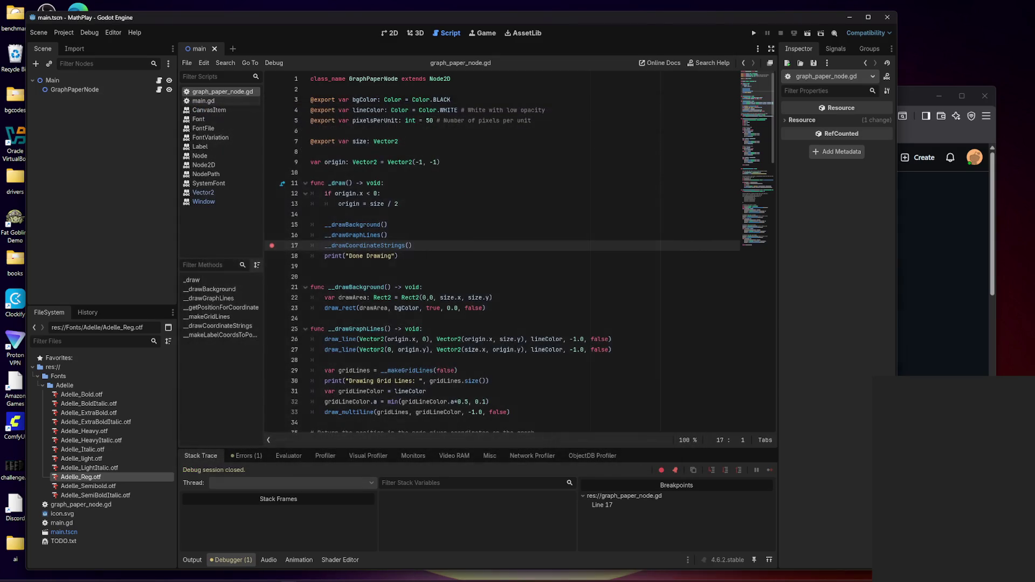
scroll(501, 251, down, 15)
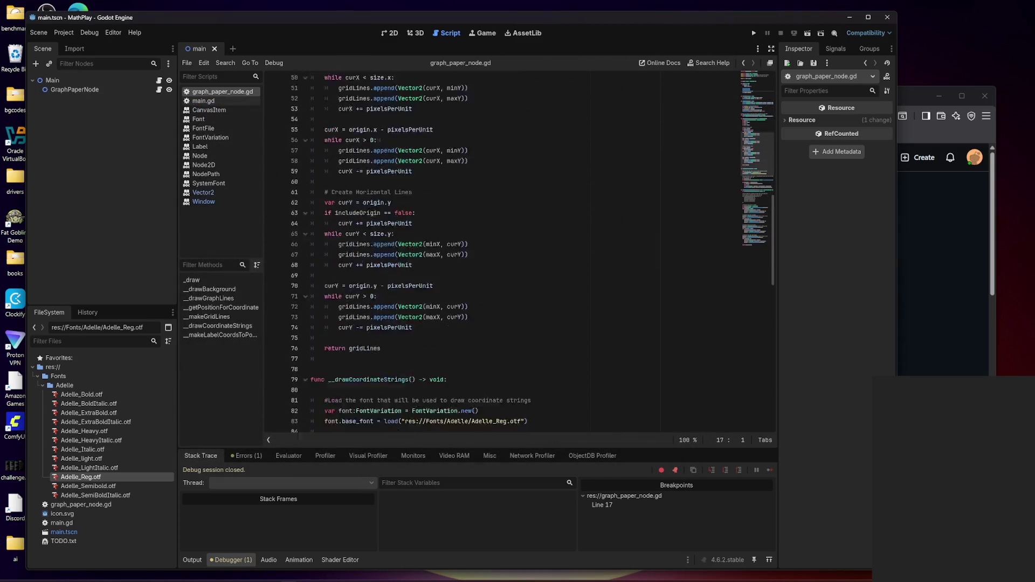
scroll(501, 251, down, 4)
scroll(531, 254, down, 7)
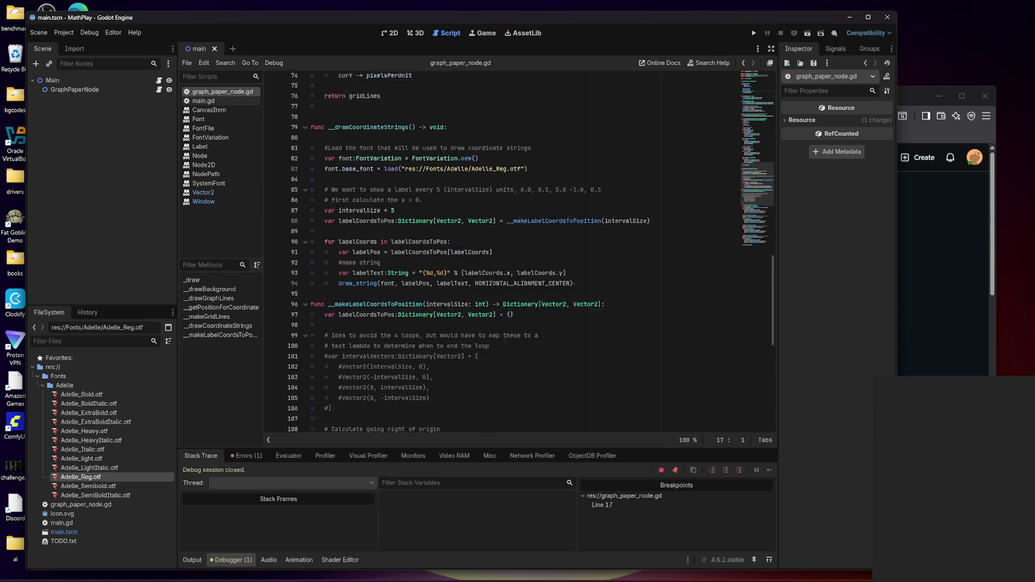
scroll(531, 253, down, 10)
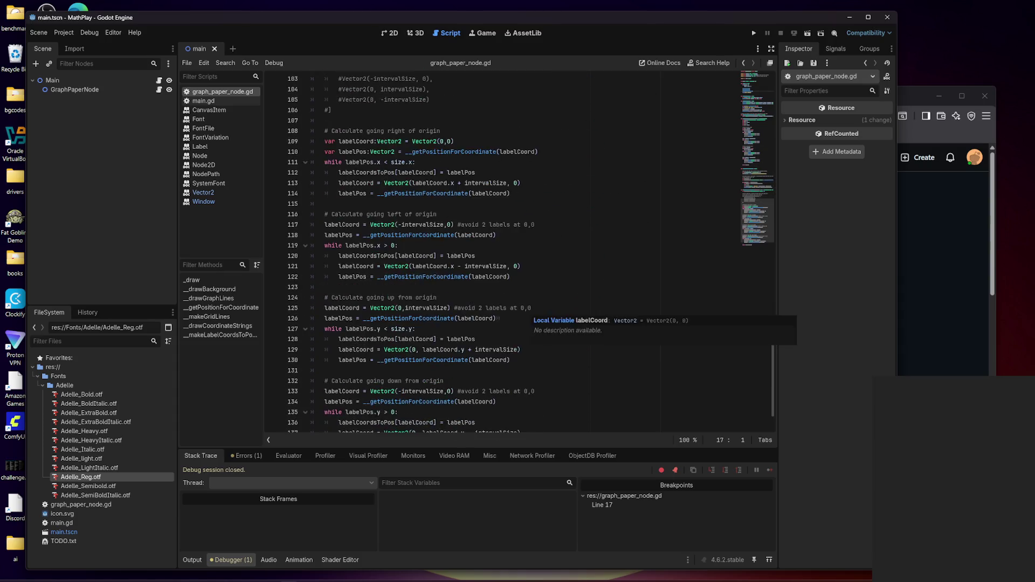
scroll(531, 254, up, 15)
scroll(501, 252, up, 9)
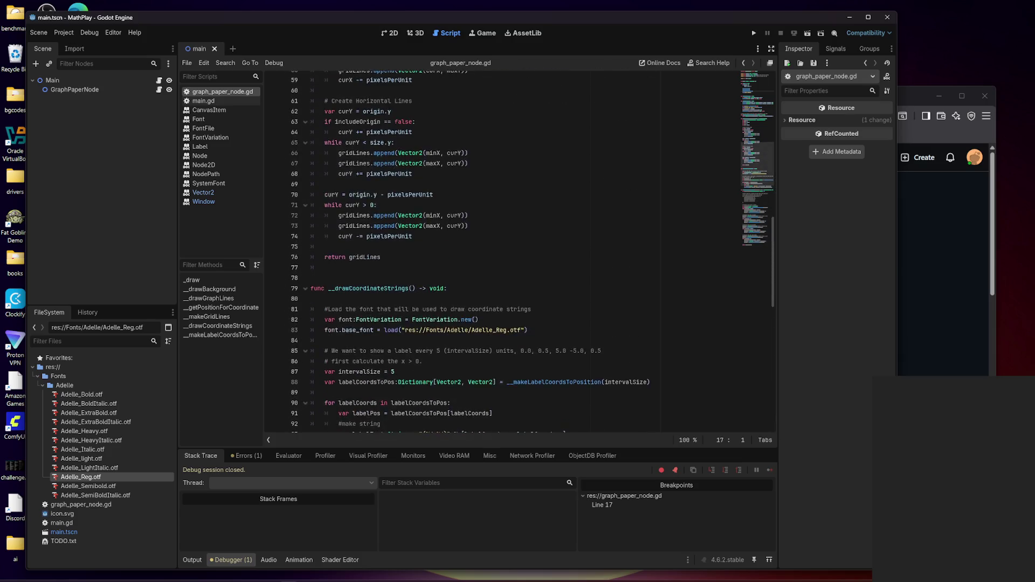
scroll(520, 249, up, 12)
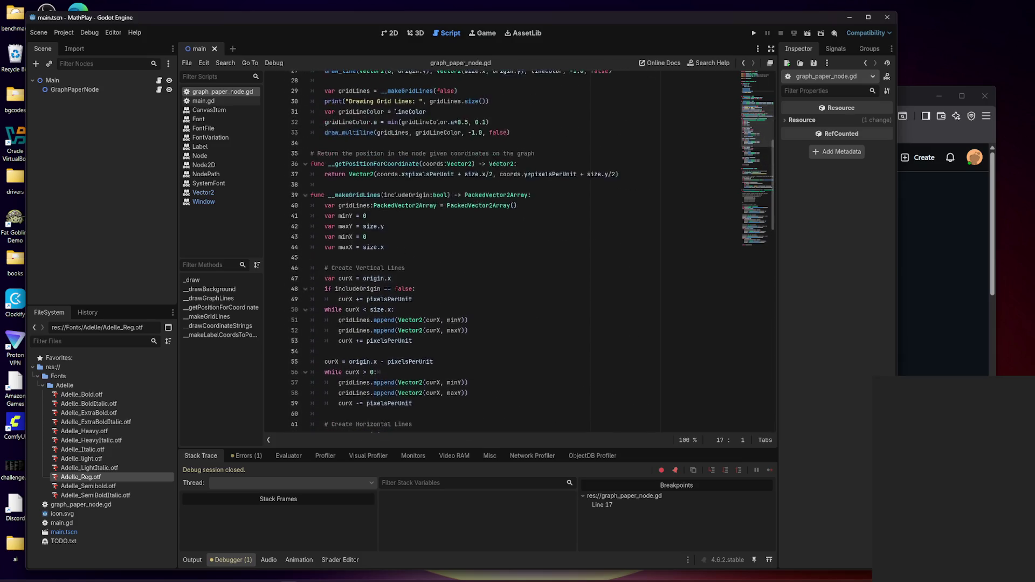
scroll(520, 249, up, 1)
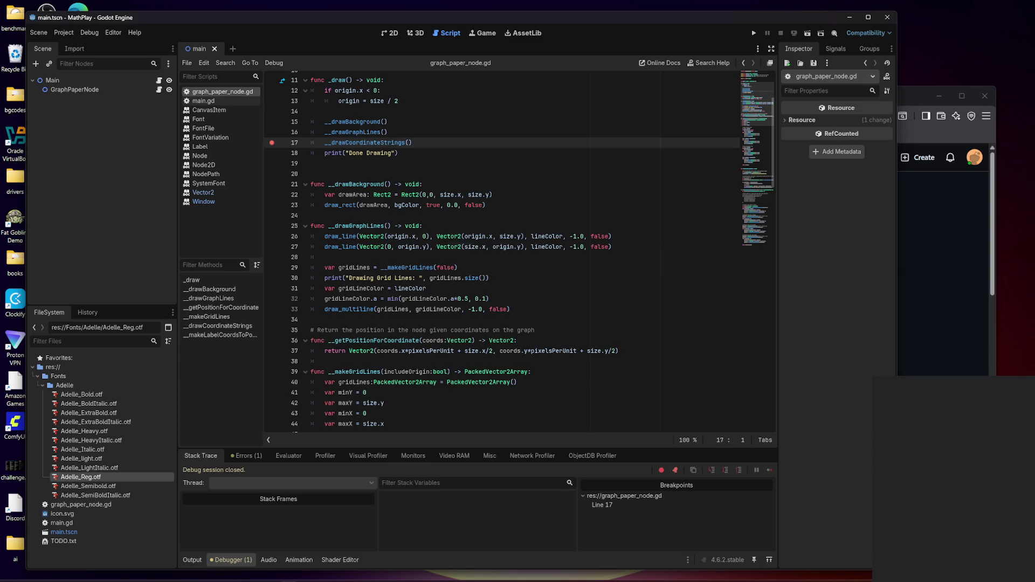
- Change both axis draw_line widths on lines 26 and 27 from -1.0 to 1.0, then run
double_click(471, 246)
click(469, 247)
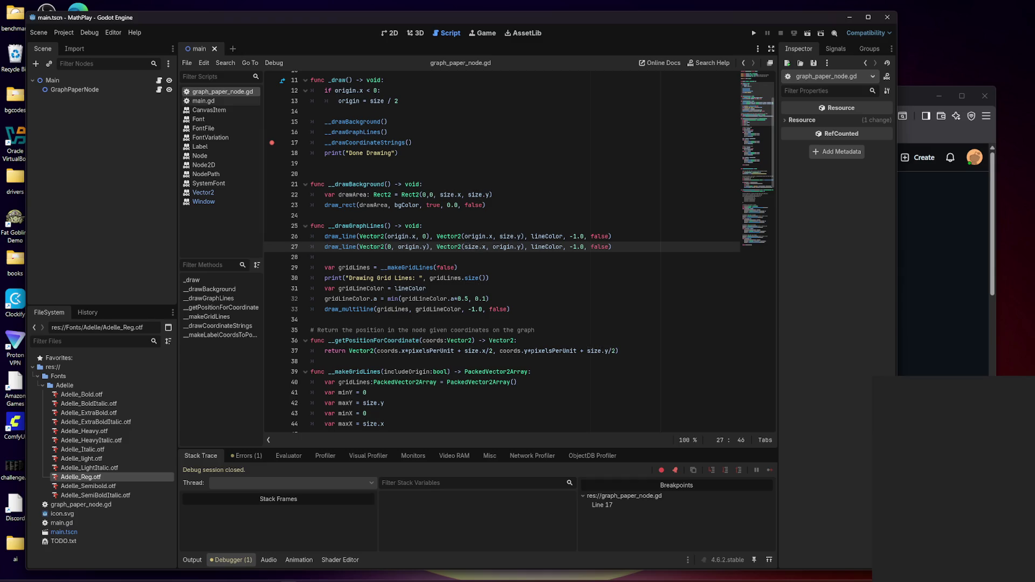
key(Home)
key(shift+End)
click(325, 257)
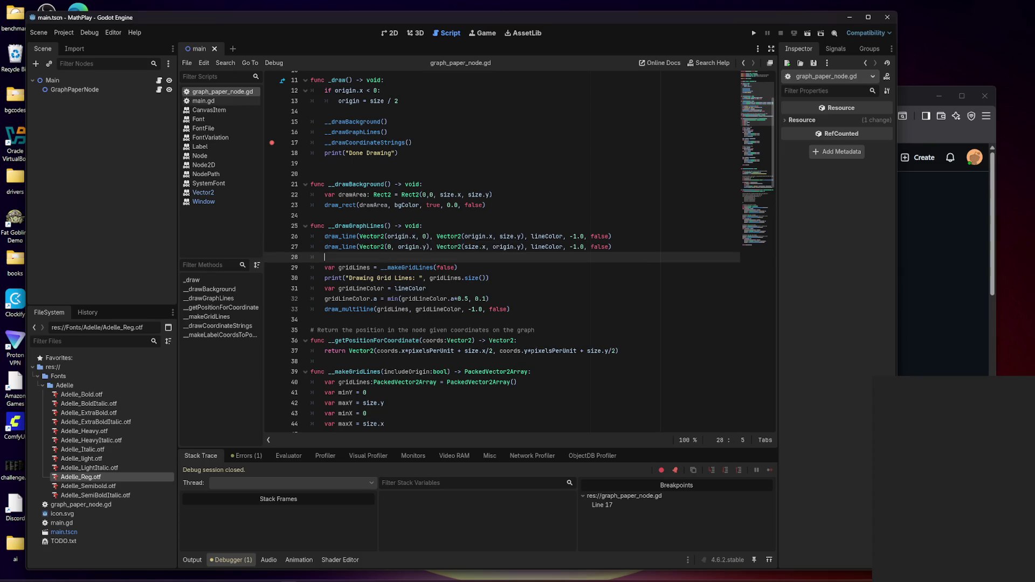
click(573, 246)
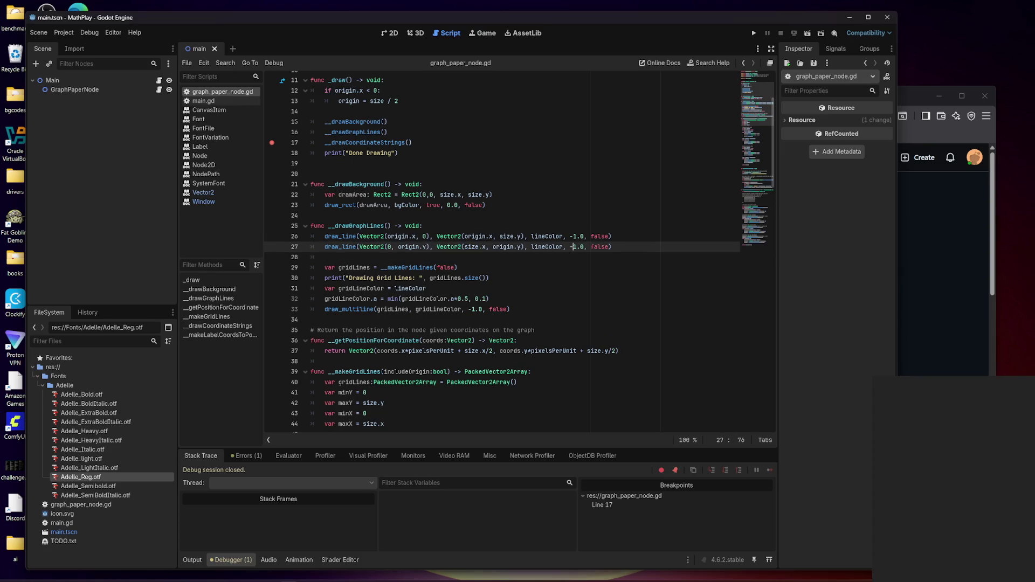
key(BackSpace)
key(Up)
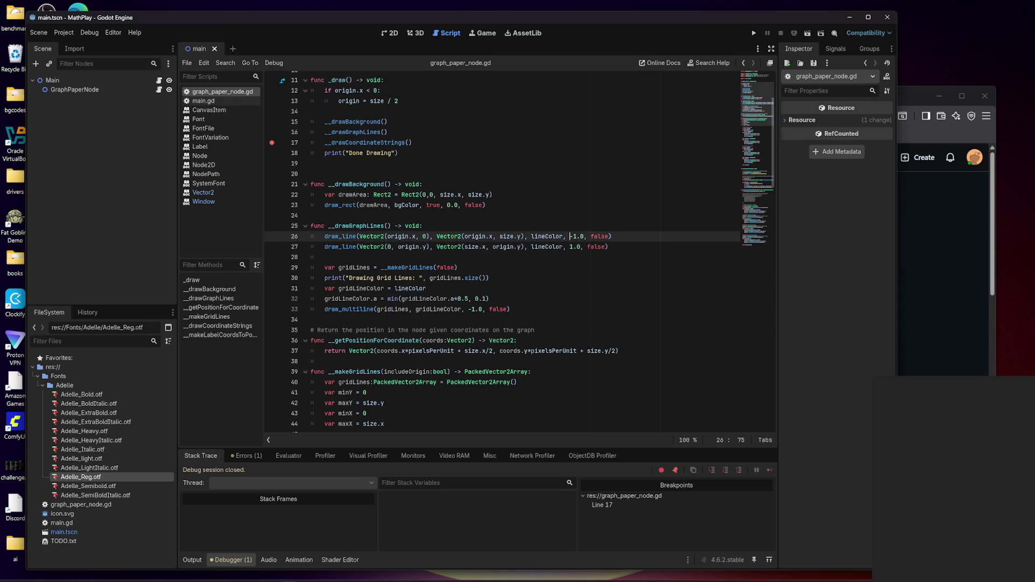
key(Delete)
key(F5)
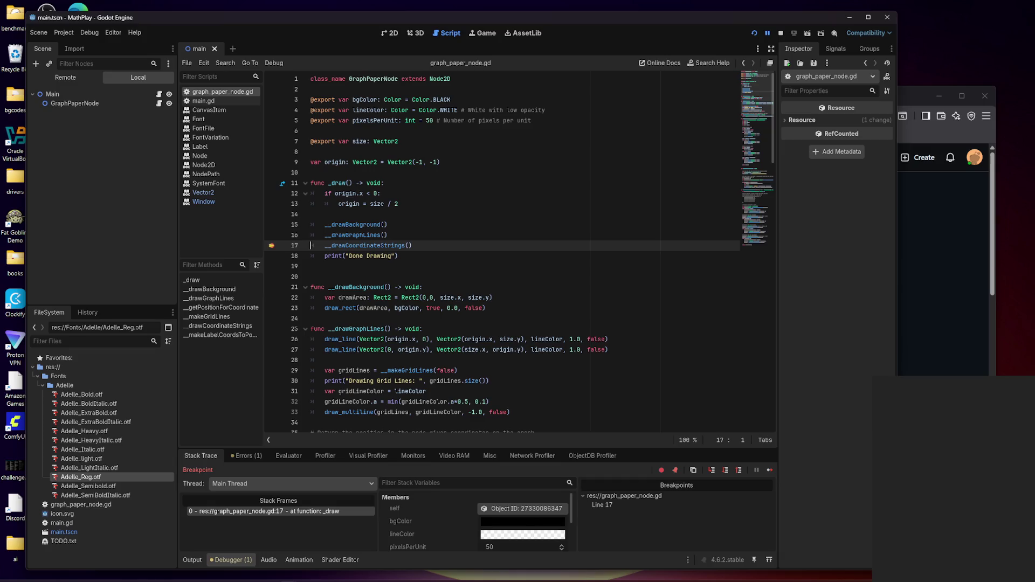
- Remove the line 17 breakpoint, resume, and enlarge the game window to view the solid-axis grid
click(281, 246)
click(771, 470)
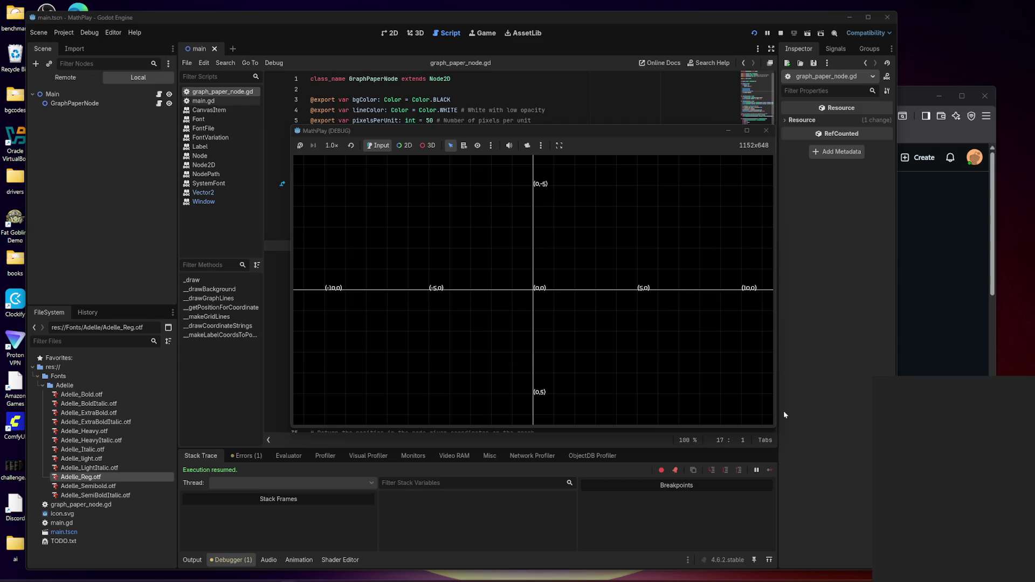
mouse_move(774, 427)
mouse_down()
mouse_move(843, 574)
mouse_move(941, 508)
mouse_move(774, 377)
mouse_move(637, 312)
mouse_move(534, 417)
mouse_move(527, 374)
mouse_move(534, 363)
mouse_move(559, 362)
mouse_move(672, 437)
mouse_move(871, 510)
mouse_move(527, 268)
mouse_move(728, 474)
mouse_move(391, 229)
mouse_move(624, 446)
mouse_move(427, 243)
mouse_move(742, 487)
mouse_move(503, 264)
mouse_move(372, 227)
mouse_move(772, 492)
mouse_move(917, 560)
mouse_move(869, 561)
mouse_move(857, 543)
mouse_move(746, 474)
mouse_move(872, 551)
mouse_move(877, 522)
mouse_up()
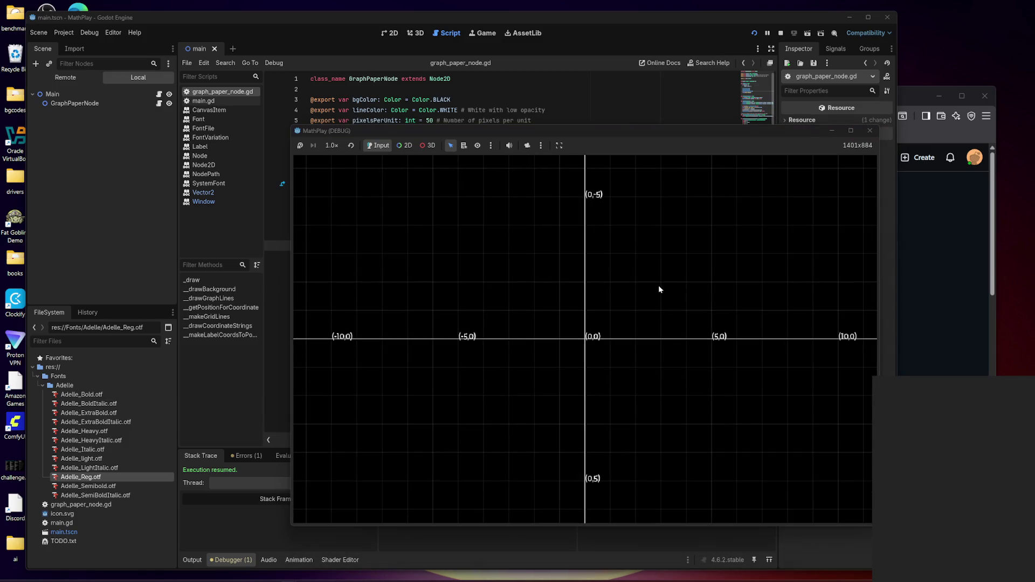
click(869, 131)
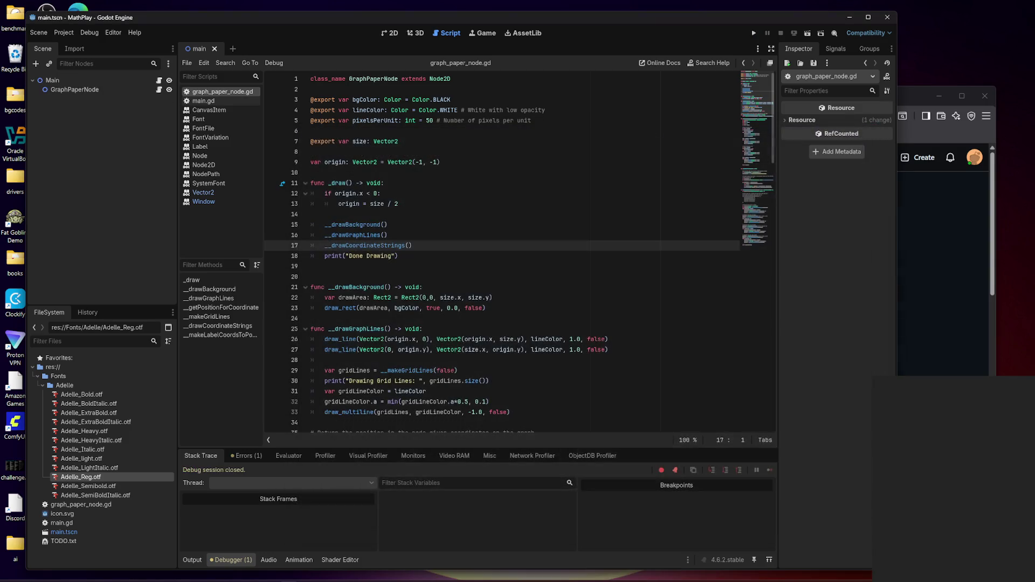